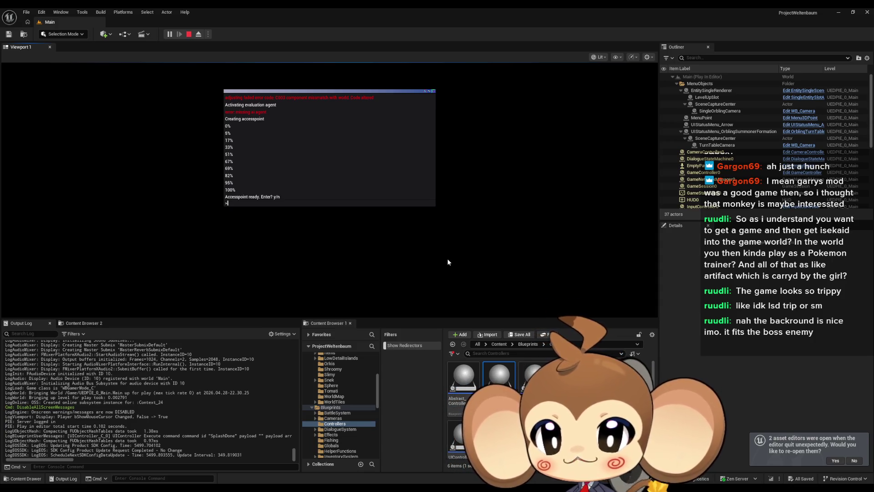
Answer 'y' at the terminal prompt, then wire Get Storage Data Instance to the Branch and delete CLEAR
text(y)
key(Return)
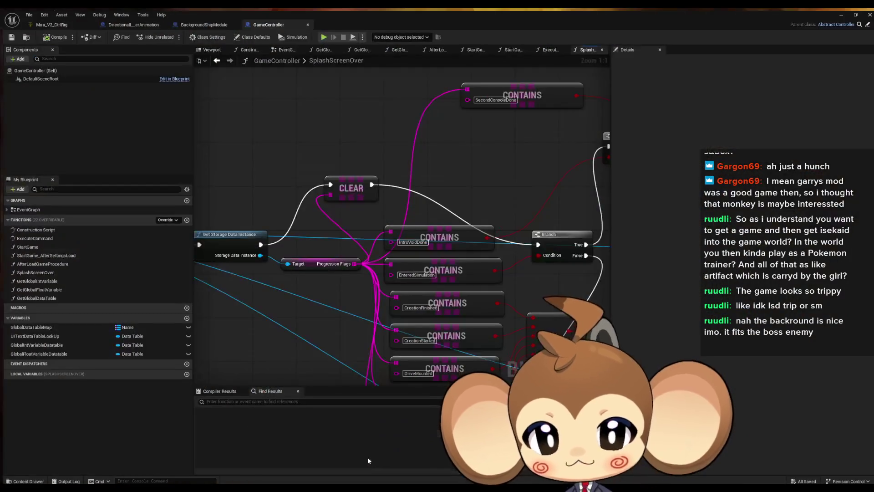
drag(257, 242, 536, 242)
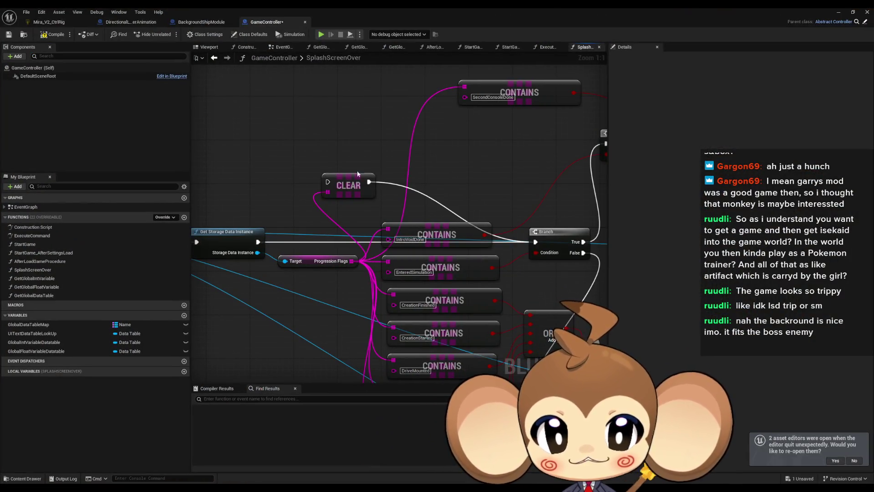
click(348, 184)
key(Delete)
Compile and save the GameController blueprint, then start a play test of the level
key(ctrl+s)
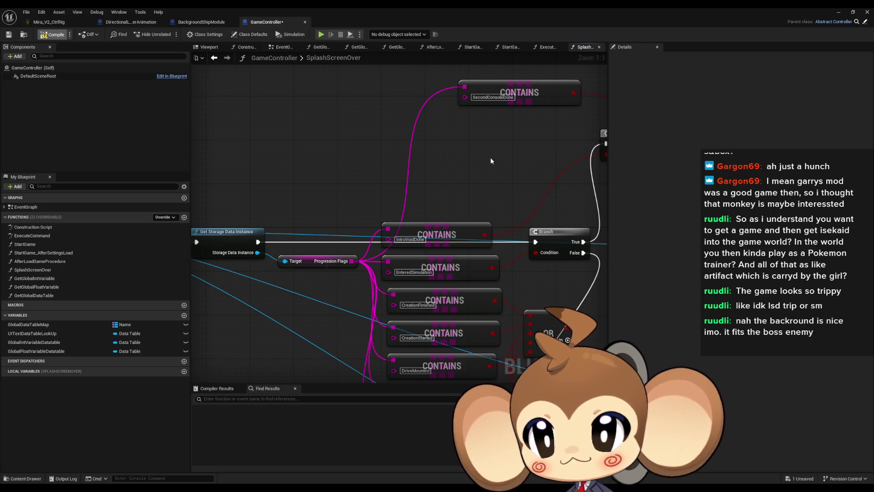
click(838, 12)
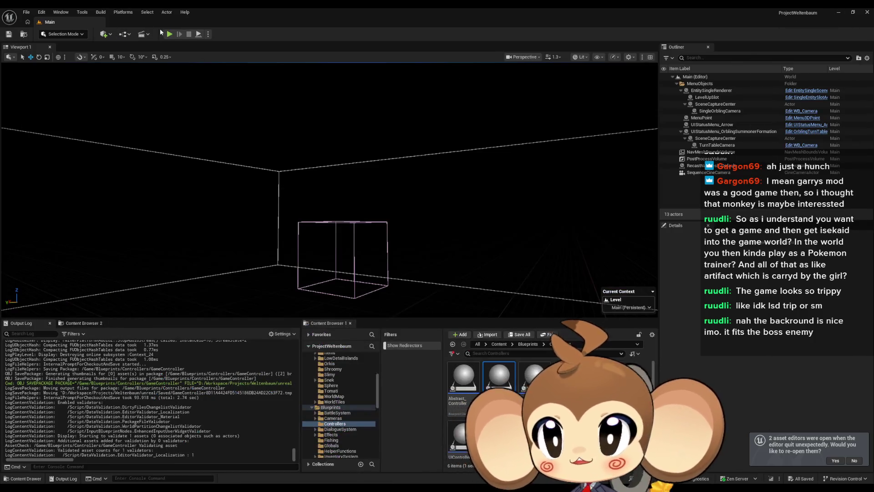
click(178, 32)
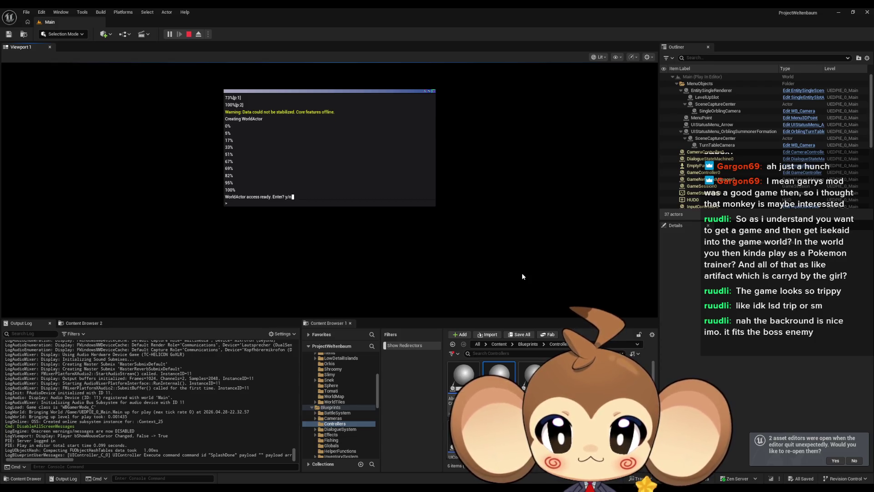
Answer 'y' at the terminal prompt to load the start area, then stop the play session
text(y)
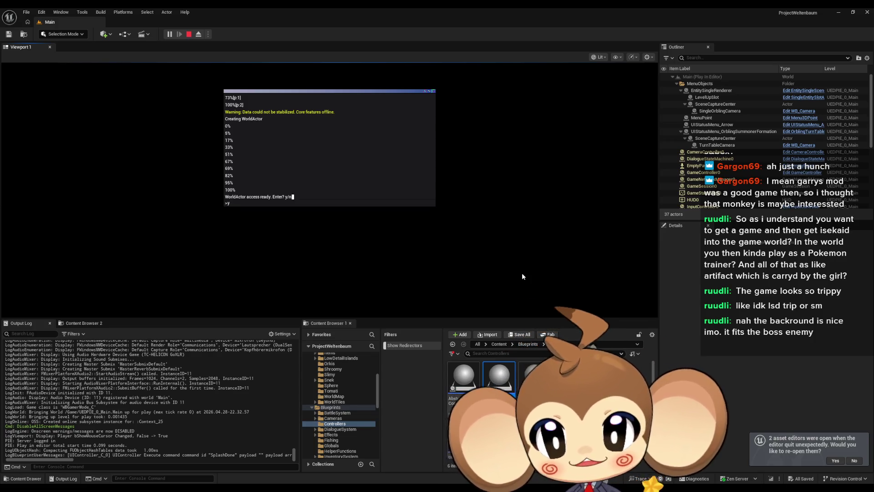
key(Return)
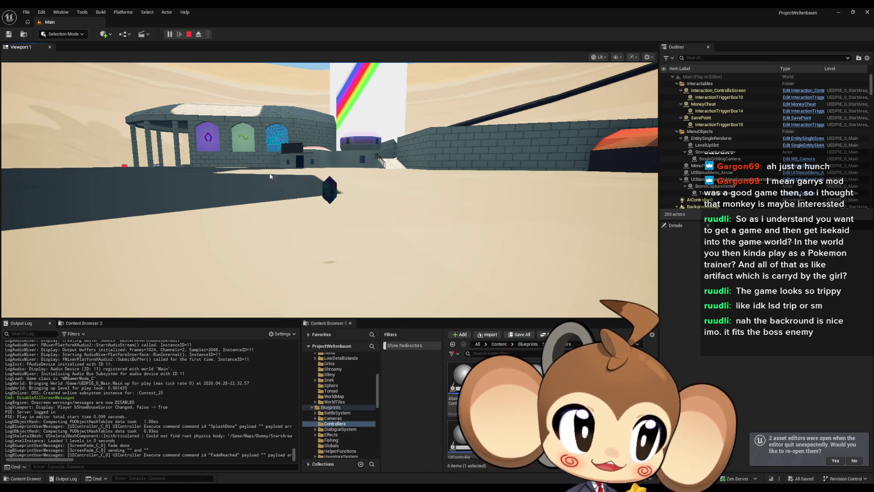
click(190, 34)
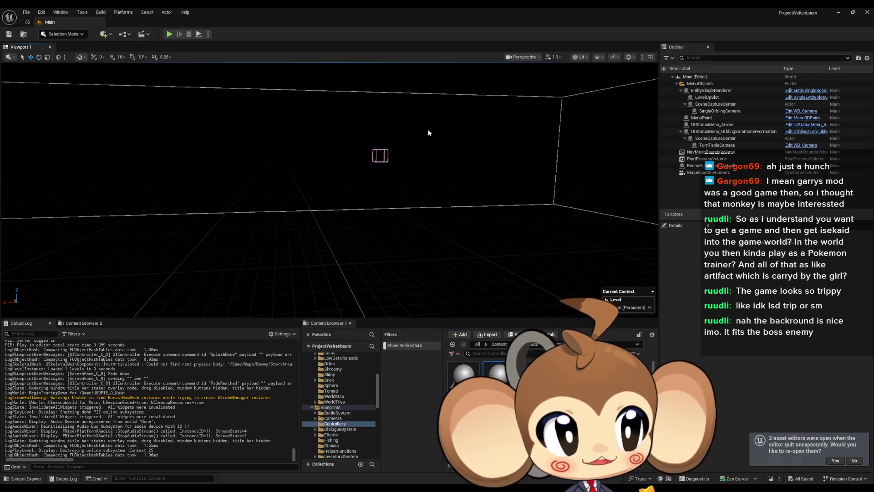
click(168, 35)
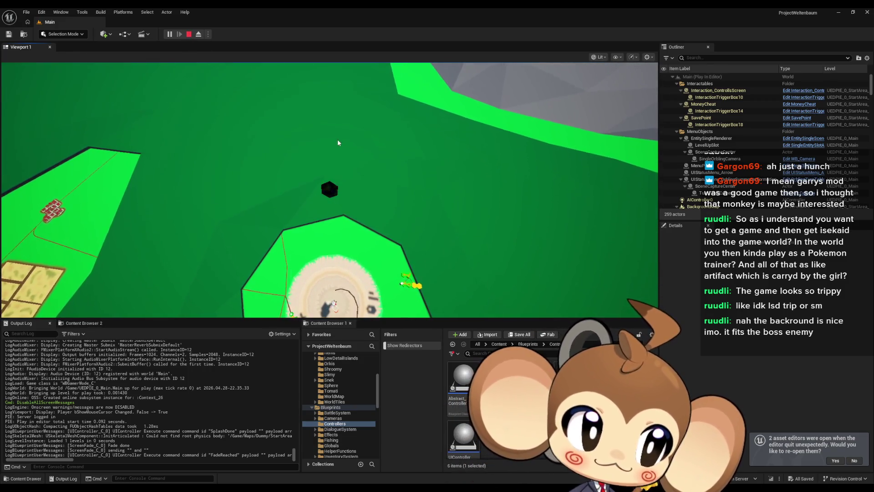
click(189, 35)
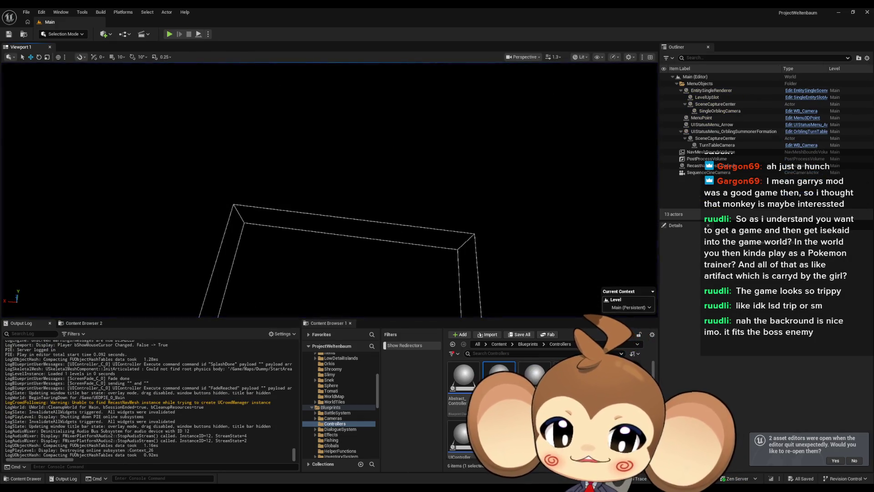
mouse_move(358, 489)
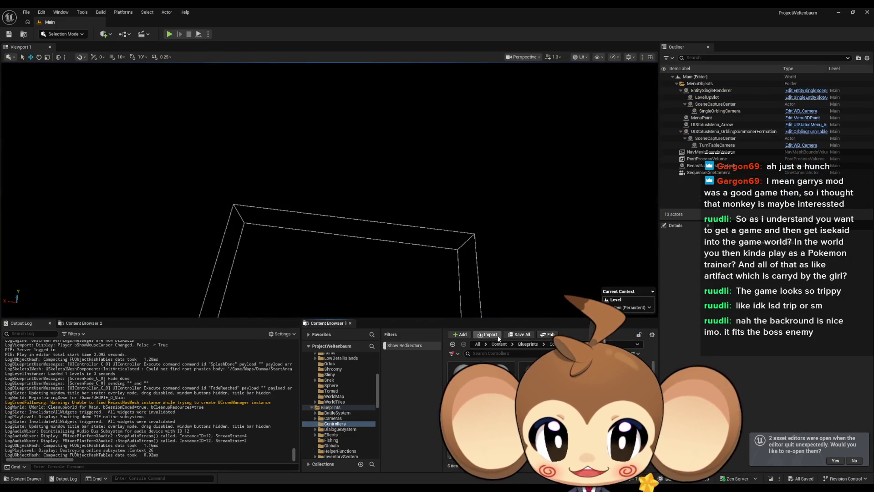
Open the StartArea level from Content > Maps > Dummy and delete its leftover character actor
click(324, 361)
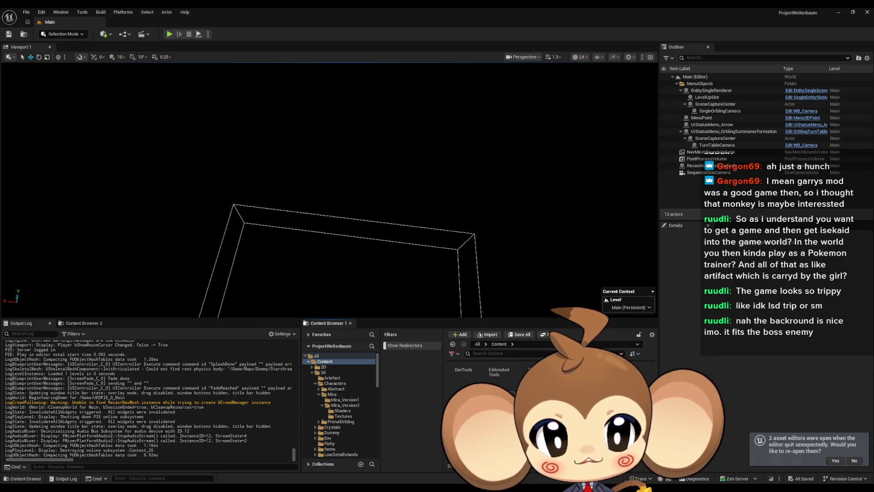
click(326, 407)
scroll(339, 405, down, 4)
click(333, 407)
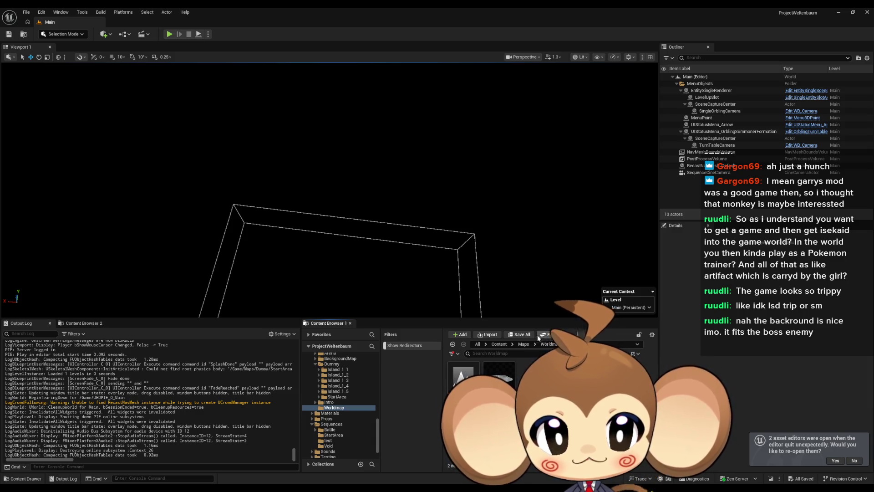
click(523, 344)
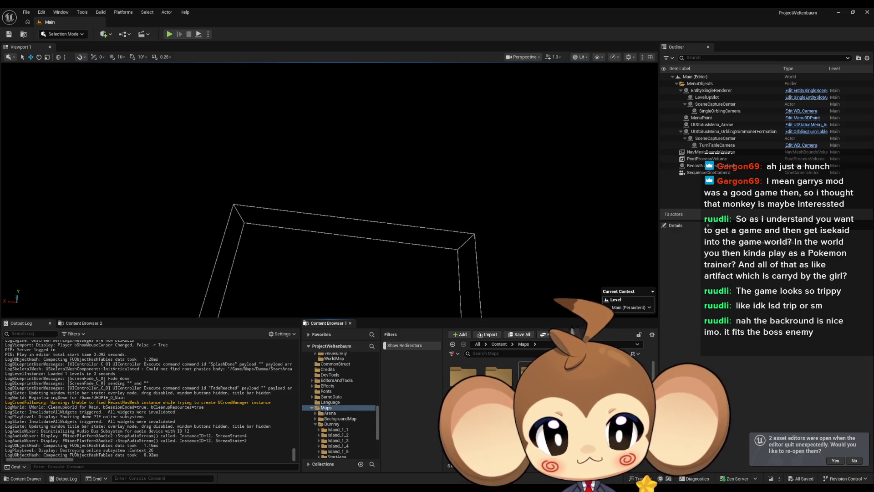
click(331, 424)
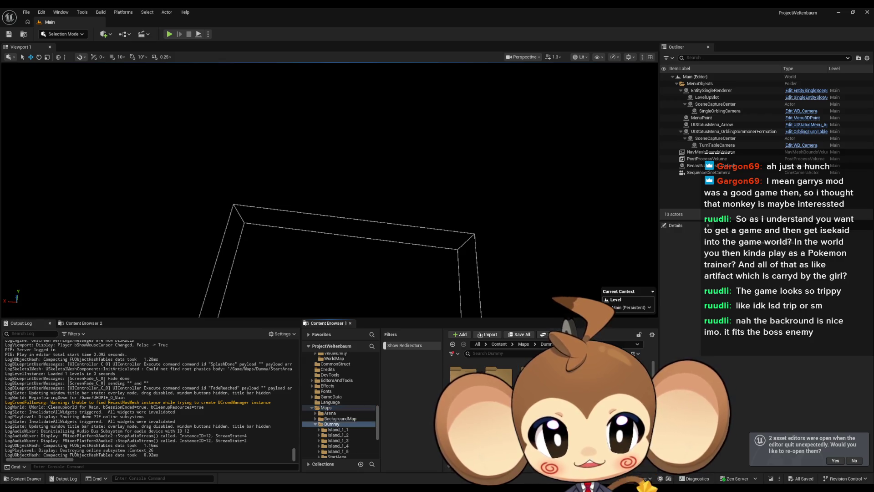
scroll(339, 409, down, 3)
click(337, 408)
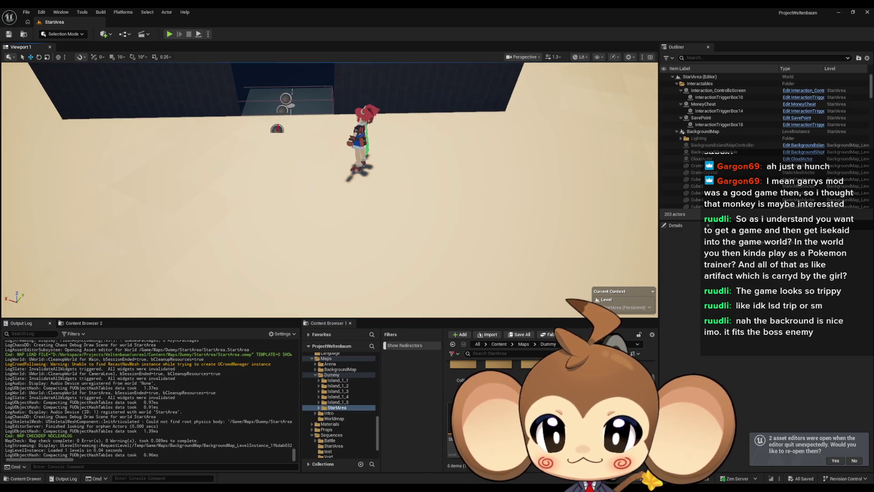
mouse_move(272, 144)
mouse_down()
mouse_move(353, 174)
mouse_move(325, 151)
mouse_move(318, 107)
mouse_move(343, 210)
mouse_up()
key(Delete)
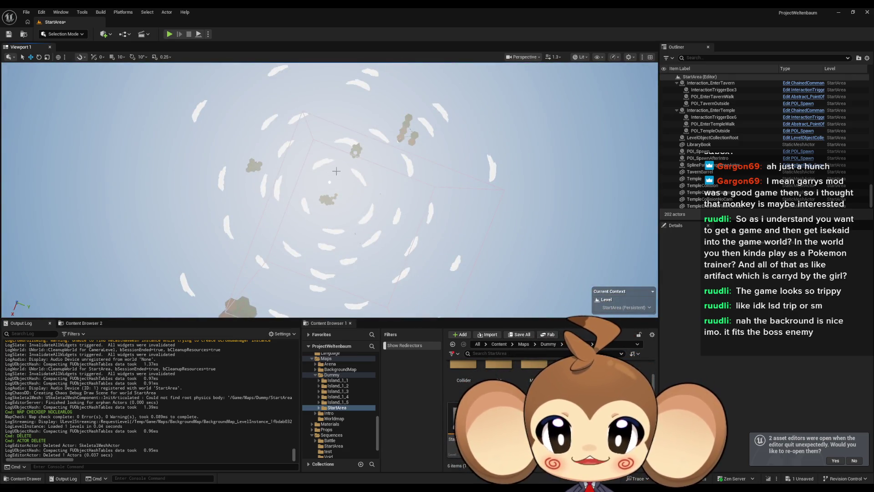
Fly to the orange-roofed building and select the SplinePath's point at input key 2.0
mouse_move(338, 172)
mouse_down()
mouse_move(283, 155)
mouse_move(328, 141)
mouse_move(350, 114)
mouse_up()
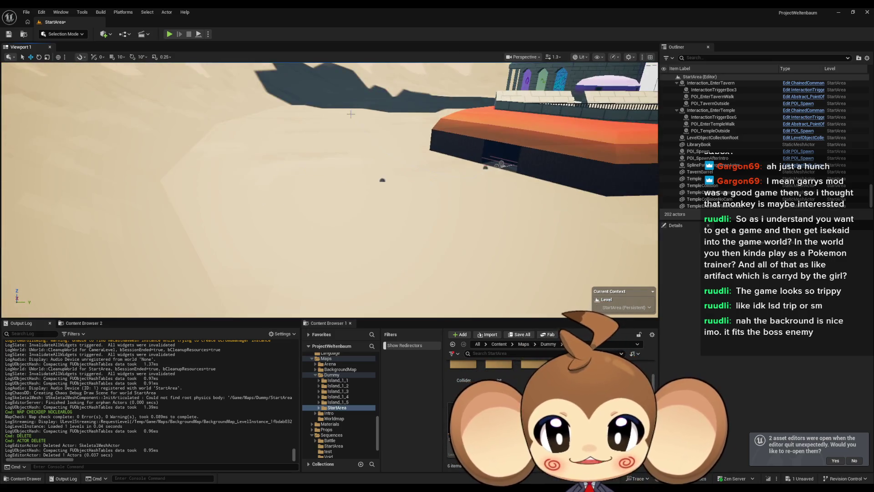
mouse_move(405, 154)
mouse_down()
mouse_move(235, 203)
mouse_move(395, 196)
mouse_move(147, 167)
mouse_move(162, 160)
mouse_move(163, 201)
mouse_up()
click(235, 203)
click(383, 199)
click(152, 151)
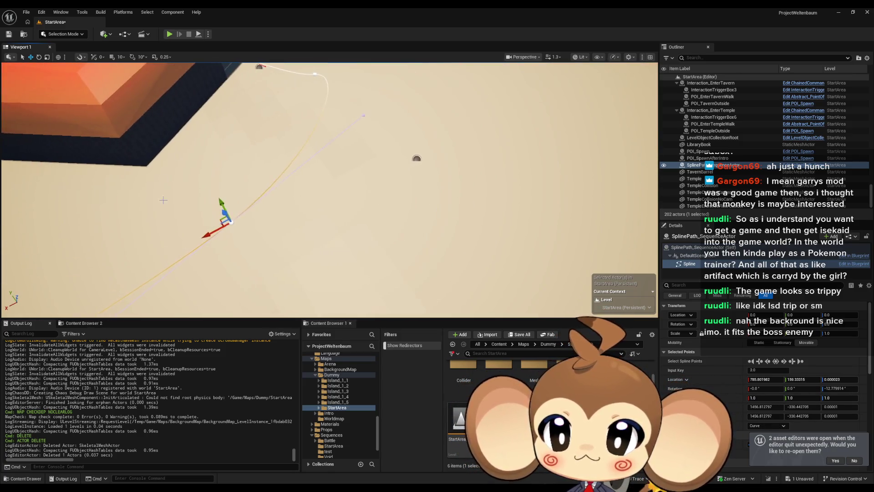
drag(217, 218, 251, 57)
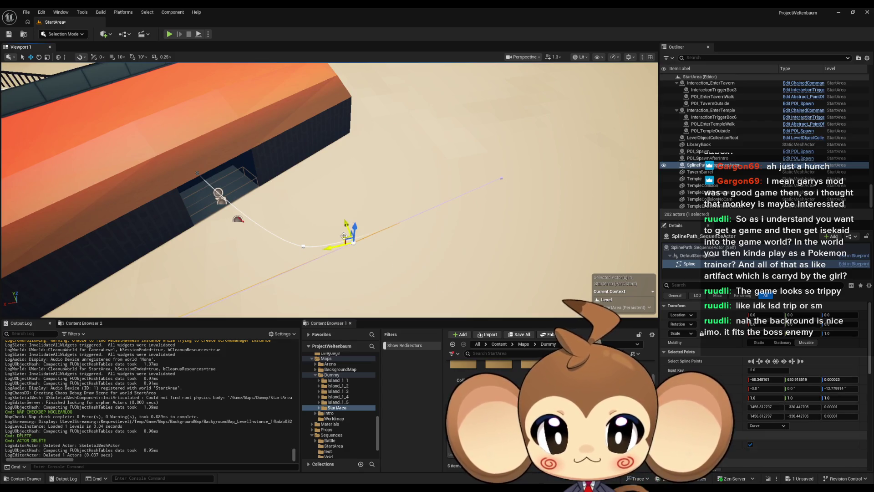
mouse_move(344, 236)
mouse_down()
mouse_move(476, 144)
mouse_move(481, 118)
mouse_up()
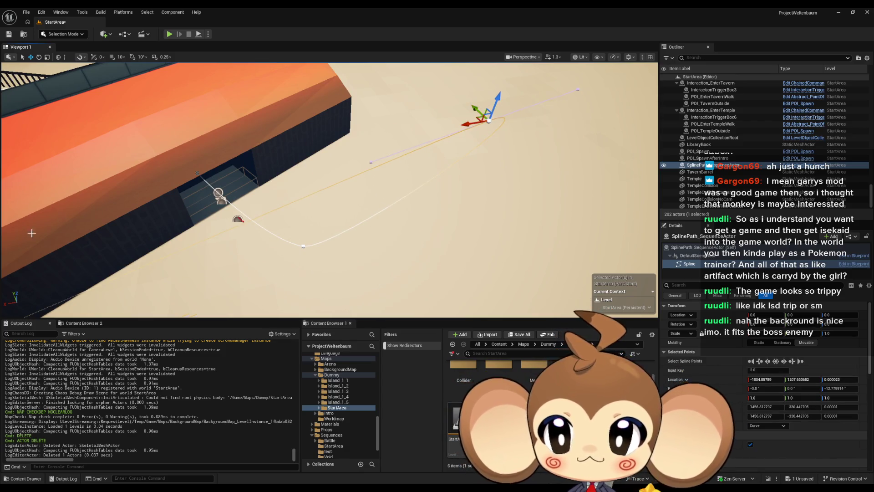
drag(160, 255, 158, 271)
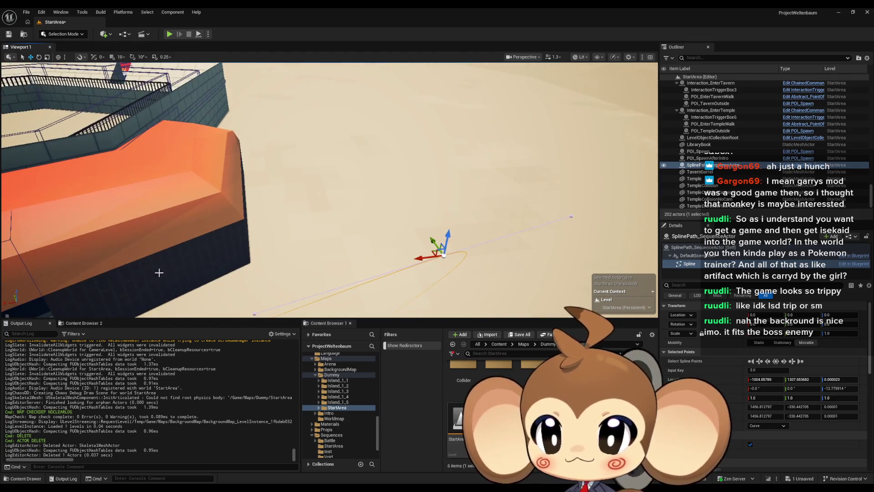
click(39, 58)
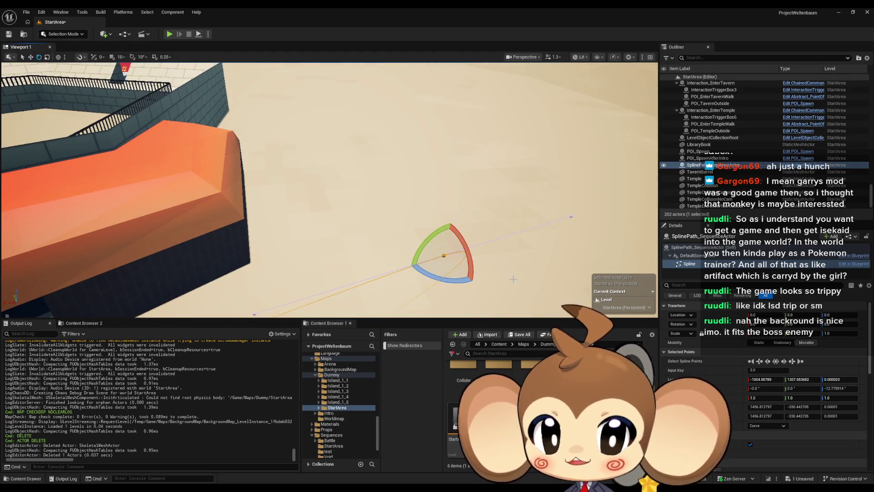
mouse_move(400, 255)
mouse_down()
mouse_move(417, 233)
mouse_move(473, 242)
mouse_up()
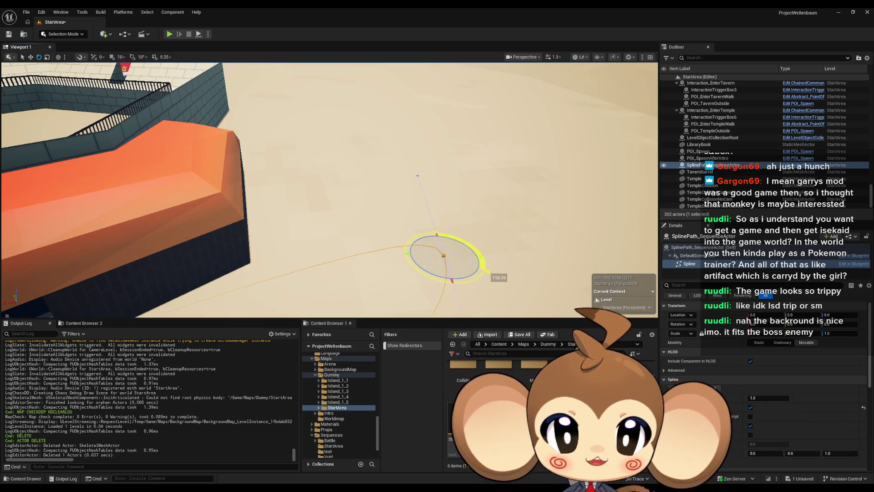
drag(484, 277, 492, 304)
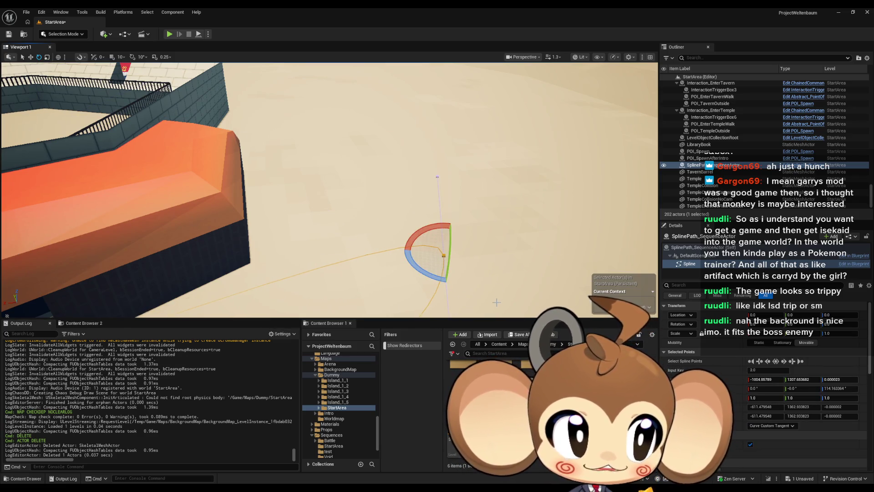
drag(481, 185, 116, 141)
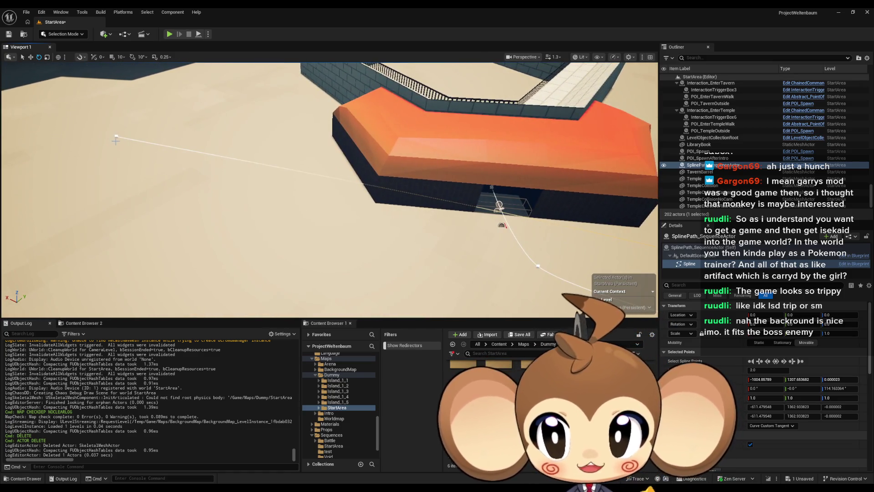
click(116, 136)
click(30, 57)
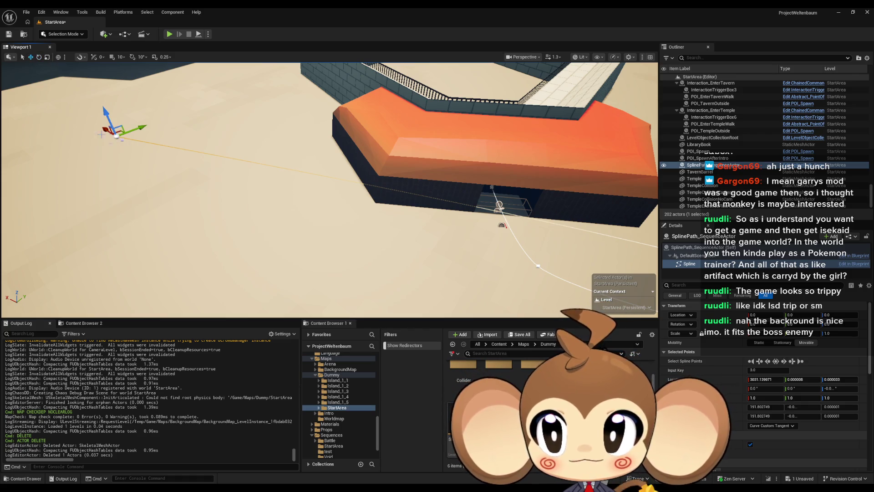
drag(328, 182, 327, 219)
drag(264, 178, 264, 177)
drag(364, 232, 538, 130)
drag(327, 183, 328, 191)
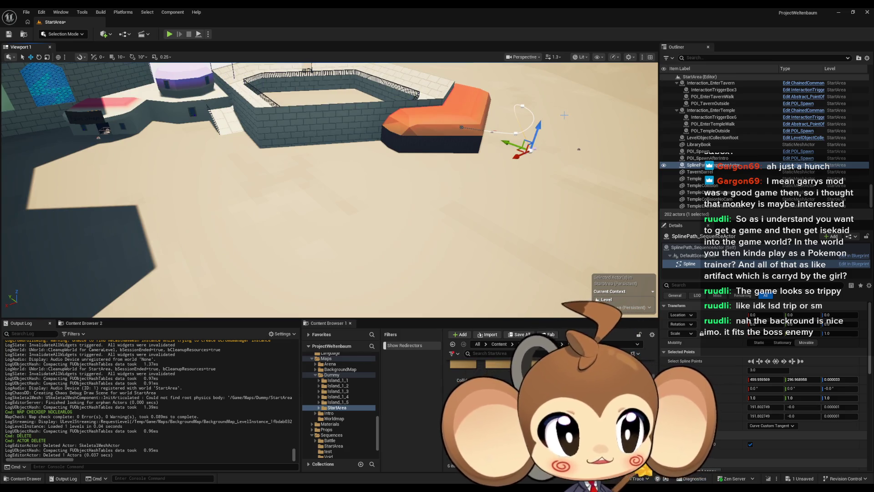
drag(328, 182, 314, 190)
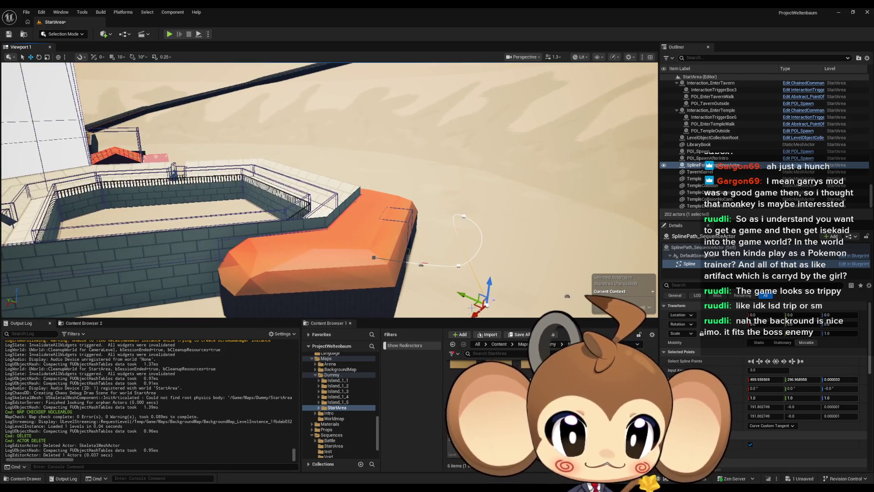
click(440, 234)
click(385, 180)
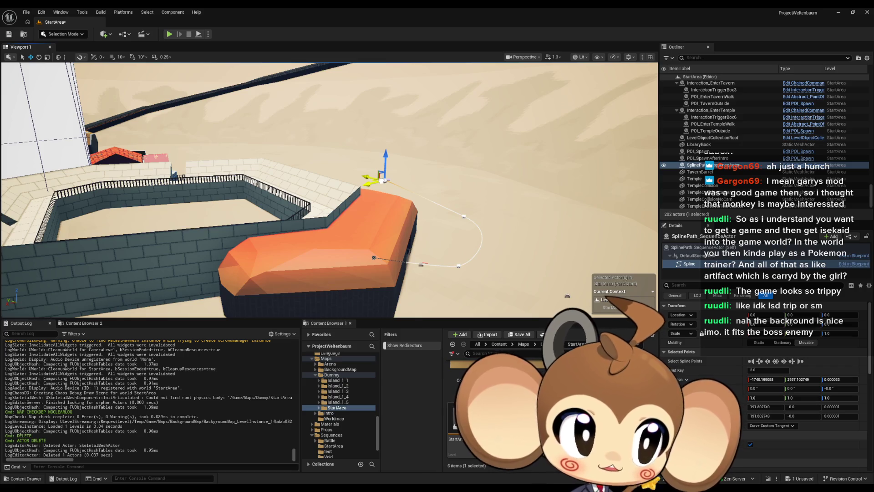
drag(472, 238, 456, 232)
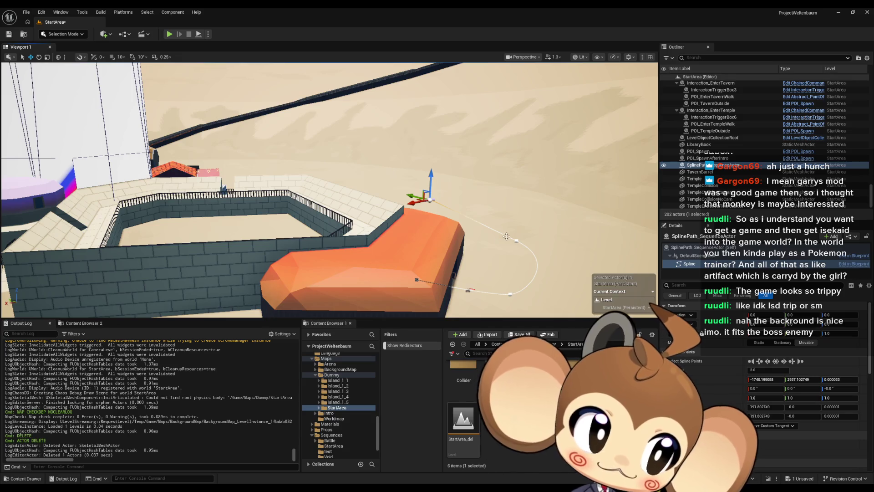
mouse_move(346, 214)
mouse_down()
mouse_move(336, 178)
mouse_move(367, 199)
mouse_up()
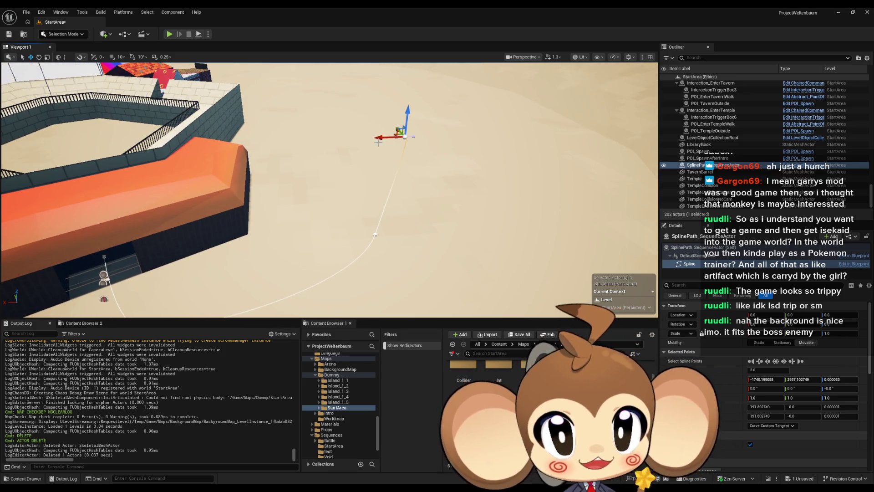
mouse_move(444, 162)
mouse_down()
mouse_move(515, 179)
mouse_move(540, 214)
mouse_up()
click(539, 214)
click(214, 87)
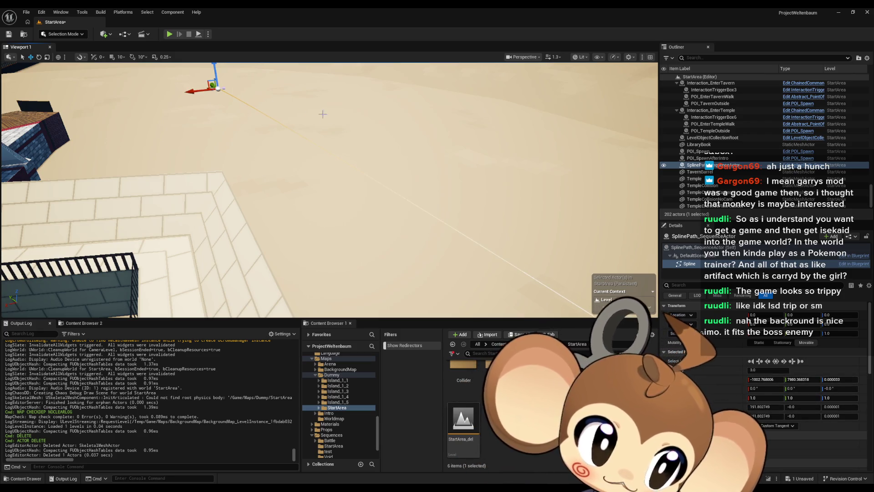
mouse_move(369, 186)
mouse_down()
mouse_move(405, 193)
mouse_move(380, 199)
mouse_move(410, 200)
mouse_move(411, 191)
mouse_up()
drag(247, 224, 247, 225)
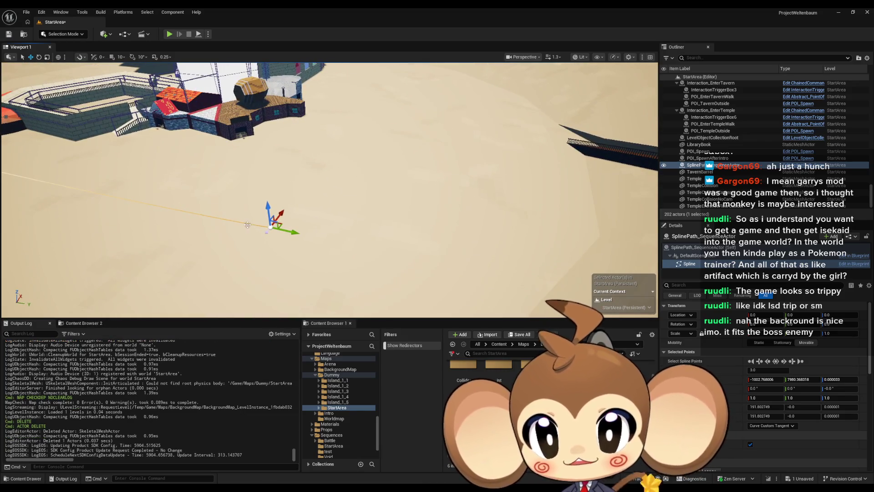
right_click(223, 218)
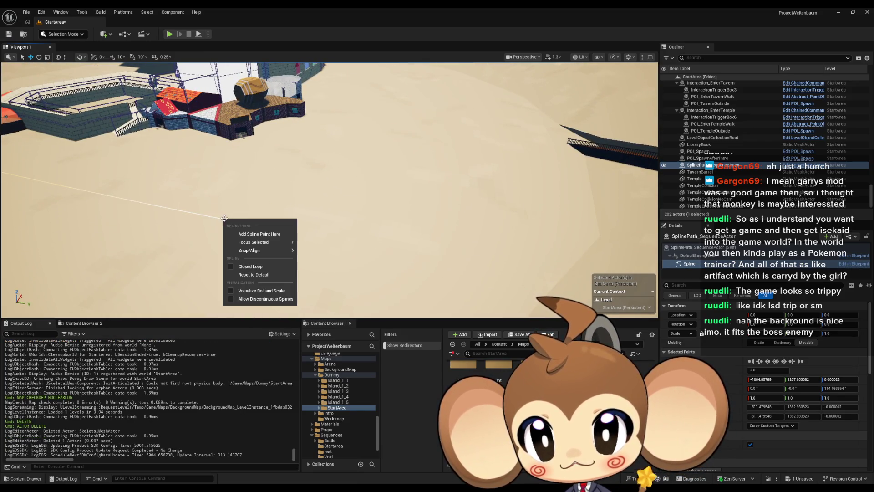
Add two new points to the spline path and bring the wall section into view
click(256, 234)
mouse_move(228, 213)
mouse_down()
mouse_move(289, 248)
mouse_move(504, 185)
mouse_move(578, 152)
mouse_move(459, 173)
mouse_move(484, 217)
mouse_move(576, 169)
mouse_move(360, 221)
mouse_up()
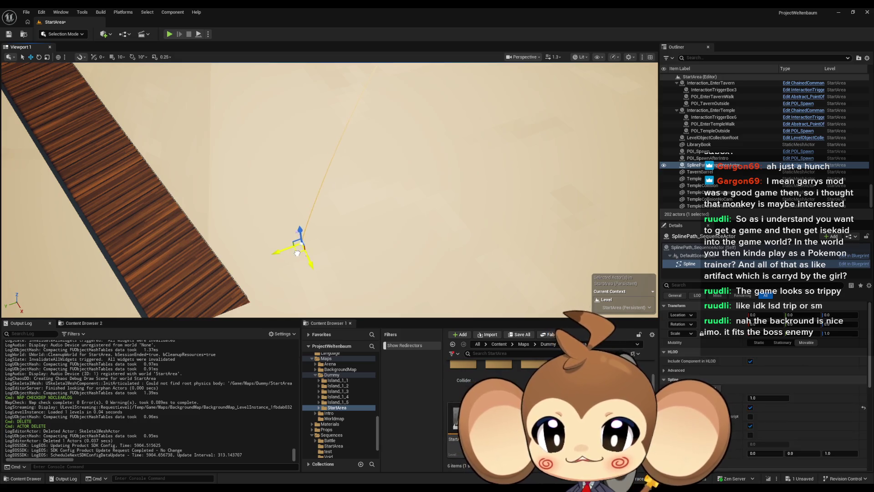
click(296, 253)
mouse_move(296, 253)
mouse_down()
mouse_move(350, 237)
mouse_move(314, 210)
mouse_move(359, 204)
mouse_up()
click(310, 205)
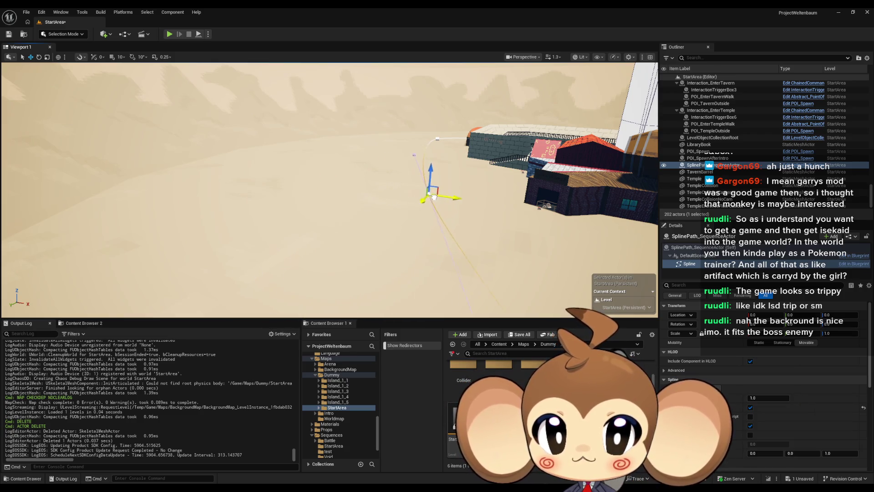
click(434, 197)
drag(434, 197, 451, 180)
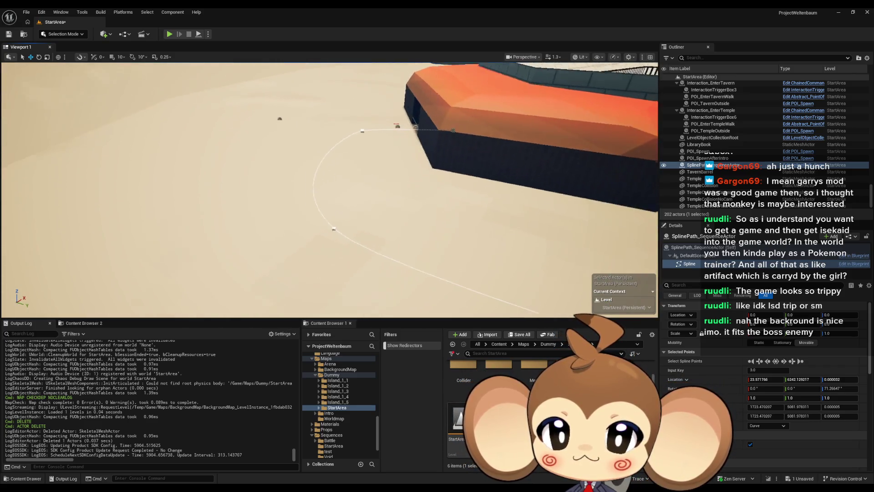
drag(347, 246, 348, 246)
Move spline points and tangents so the curve bends around the orange-roofed wall
click(329, 238)
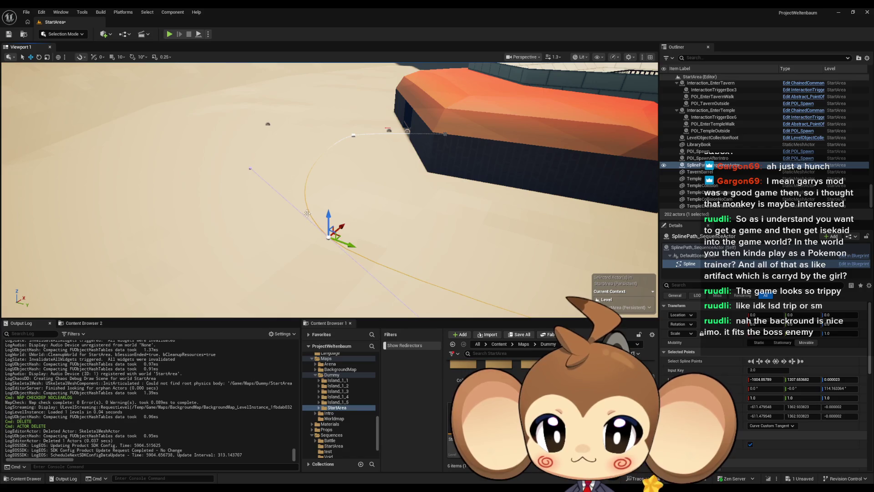
drag(262, 167, 321, 172)
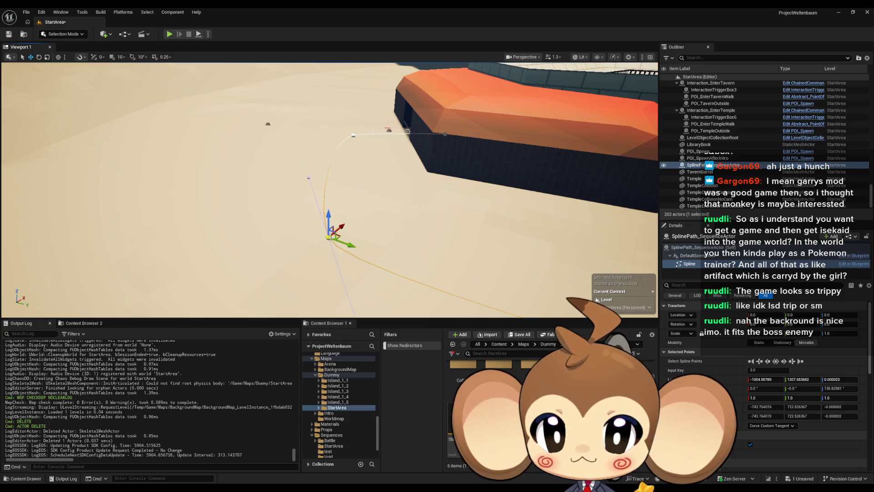
drag(341, 233, 432, 214)
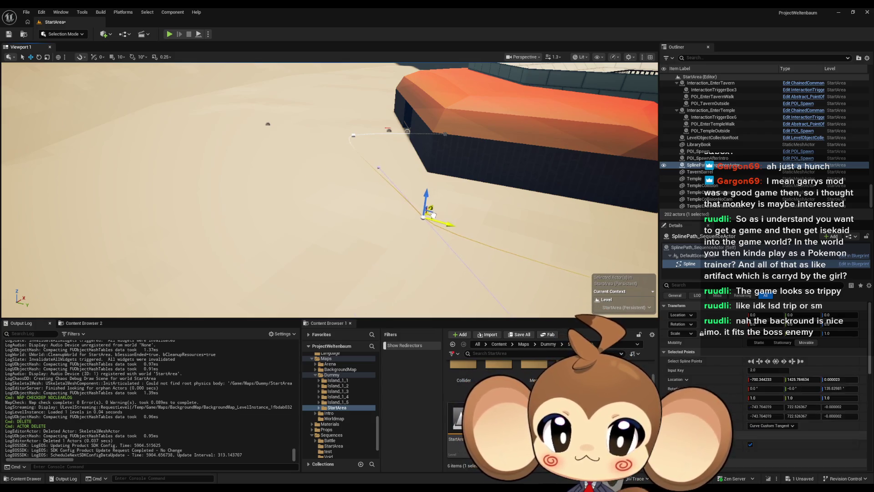
click(347, 135)
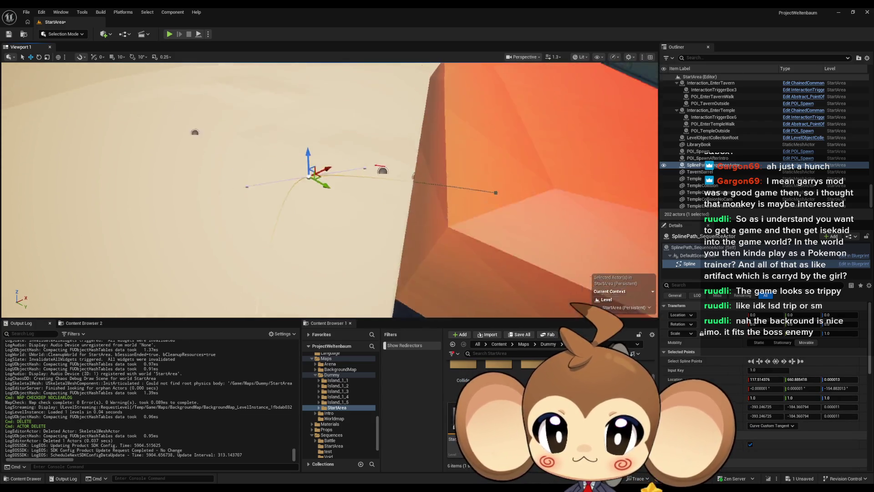
drag(316, 198, 321, 244)
click(398, 249)
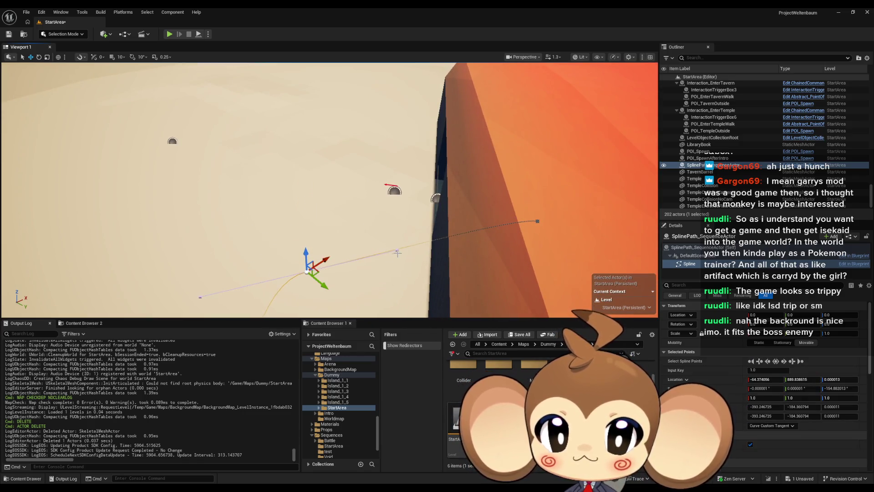
mouse_move(409, 251)
mouse_down()
mouse_move(388, 191)
mouse_move(386, 141)
mouse_move(378, 138)
mouse_move(369, 160)
mouse_move(365, 153)
mouse_move(337, 173)
mouse_move(335, 192)
mouse_move(380, 207)
mouse_up()
click(315, 170)
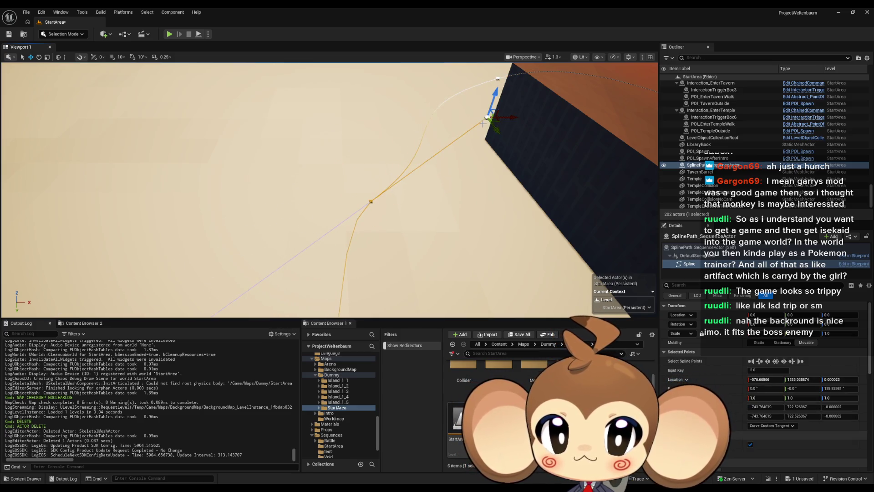
mouse_move(496, 119)
mouse_down()
mouse_move(405, 100)
mouse_move(337, 120)
mouse_up()
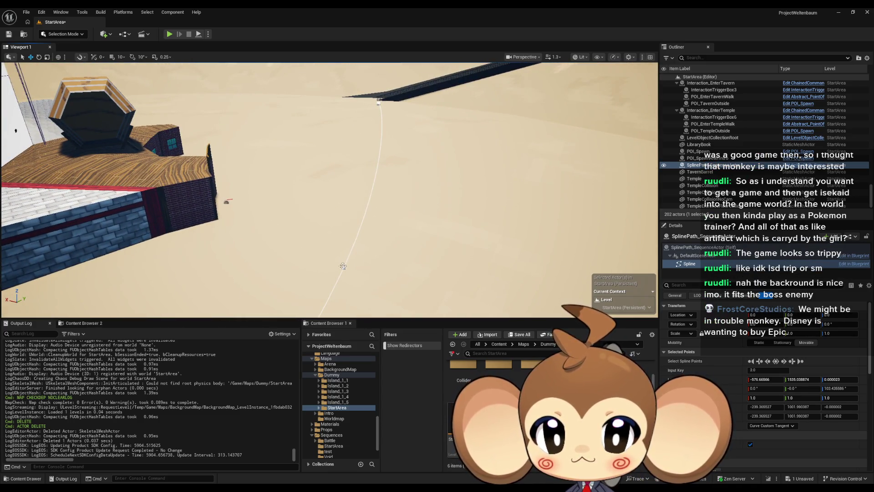
Move the later spline points and end point (key 4.0) out to about X 2442, Y 11371
click(343, 266)
drag(320, 242, 273, 229)
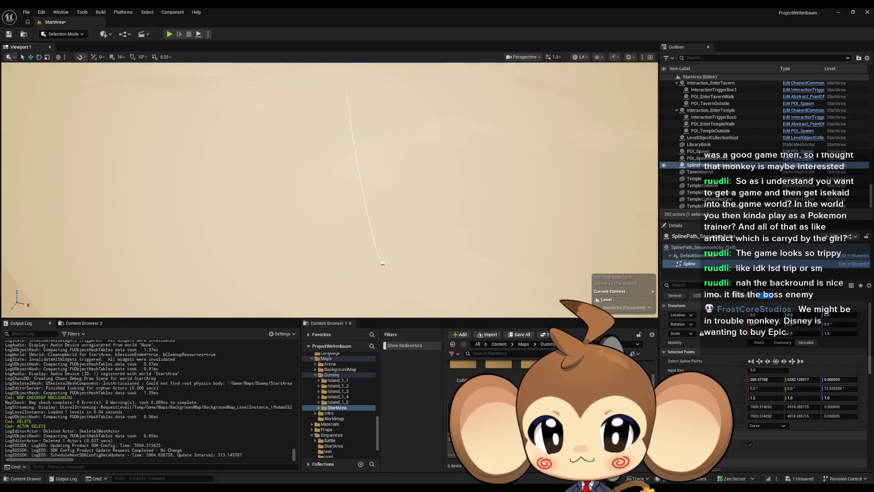
click(381, 263)
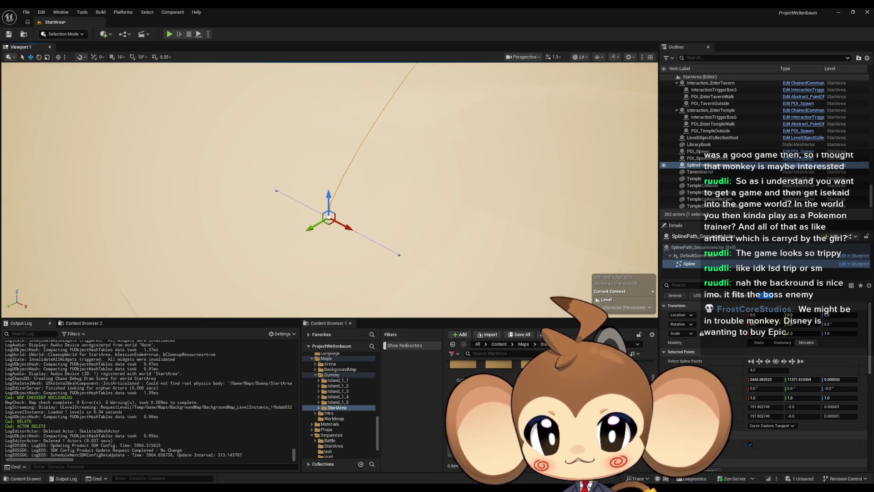
drag(401, 261, 394, 262)
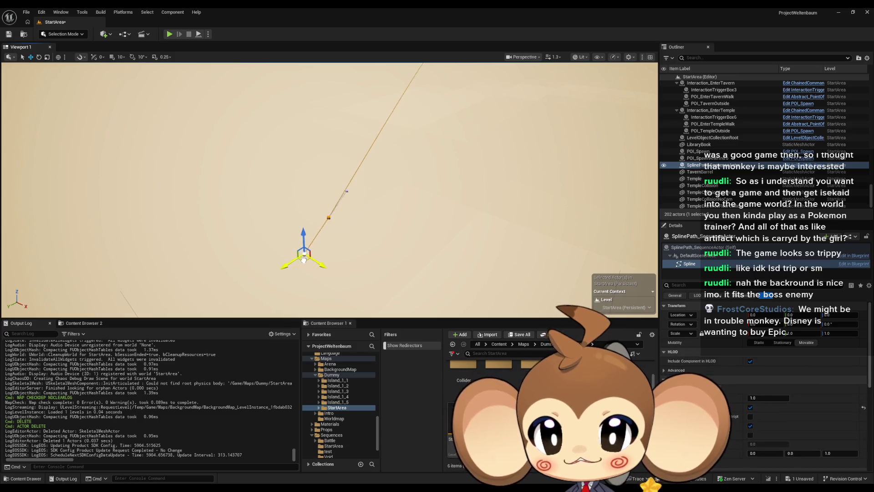
click(342, 192)
key(f)
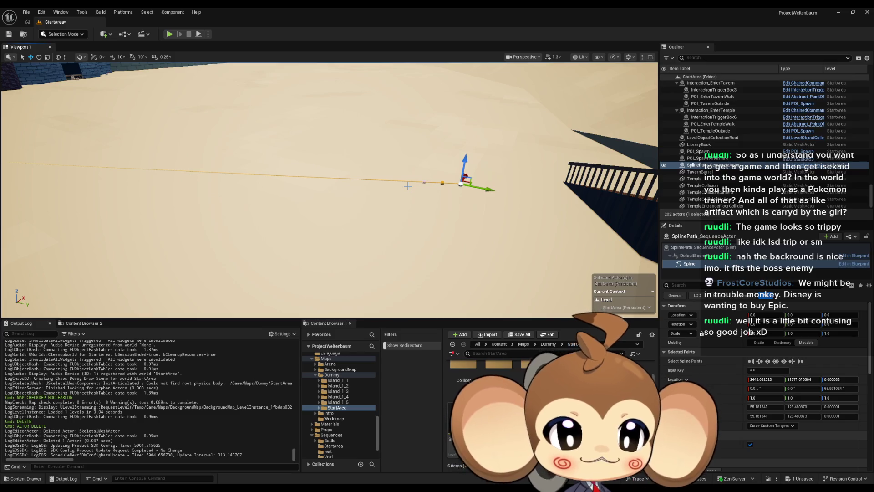
mouse_move(407, 186)
mouse_down()
mouse_move(319, 180)
mouse_move(449, 213)
mouse_up()
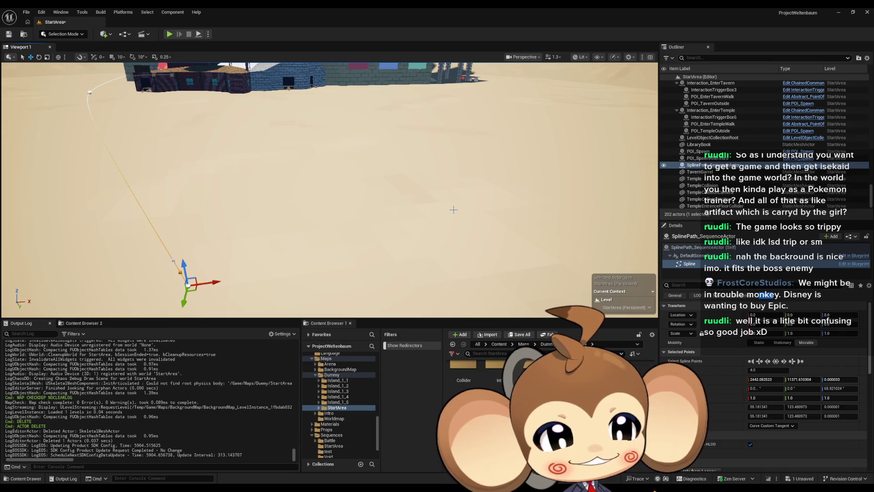
Deselect the spline point and select POI_SpawnAfterIntro in the Outliner
mouse_move(369, 252)
mouse_down()
mouse_move(274, 254)
mouse_move(277, 264)
mouse_move(289, 245)
mouse_move(352, 251)
mouse_move(386, 229)
mouse_move(394, 191)
mouse_move(369, 190)
mouse_move(366, 219)
mouse_move(457, 257)
mouse_up()
click(381, 231)
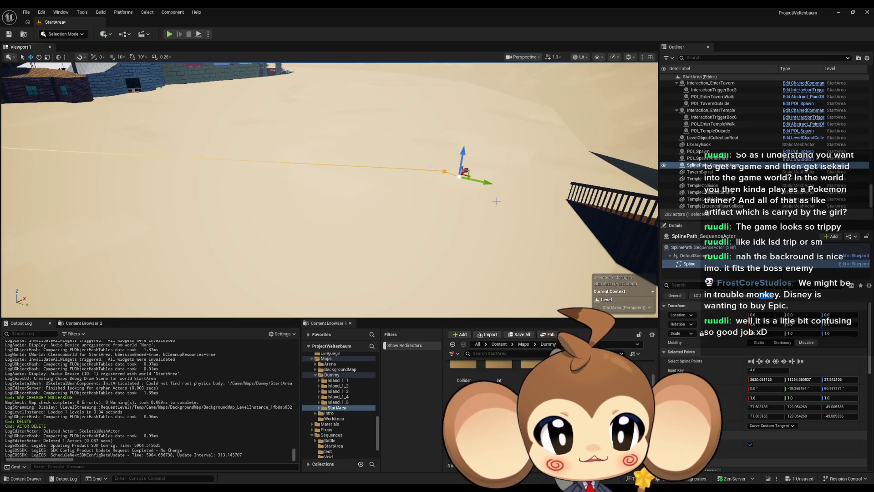
click(718, 159)
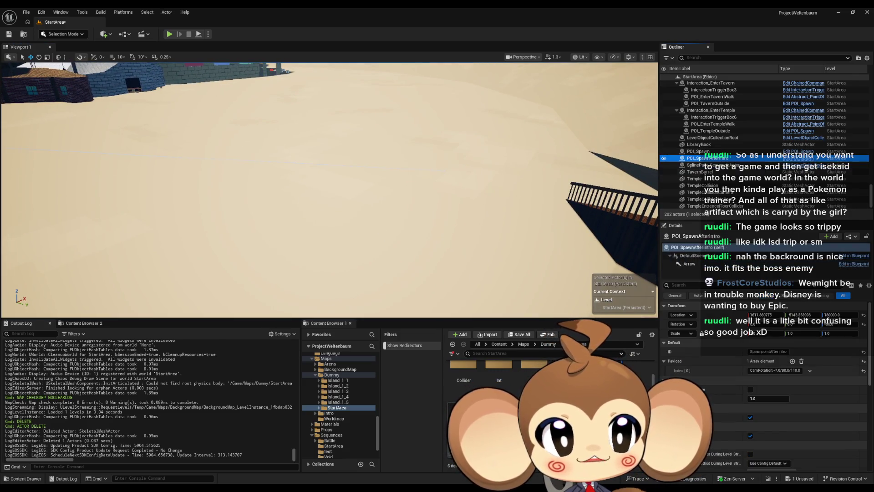
Set POI_SpawnAfterIntro's Location Z to 0 and drag it to about X 103.6, Y 4085.6
click(837, 315)
text(0)
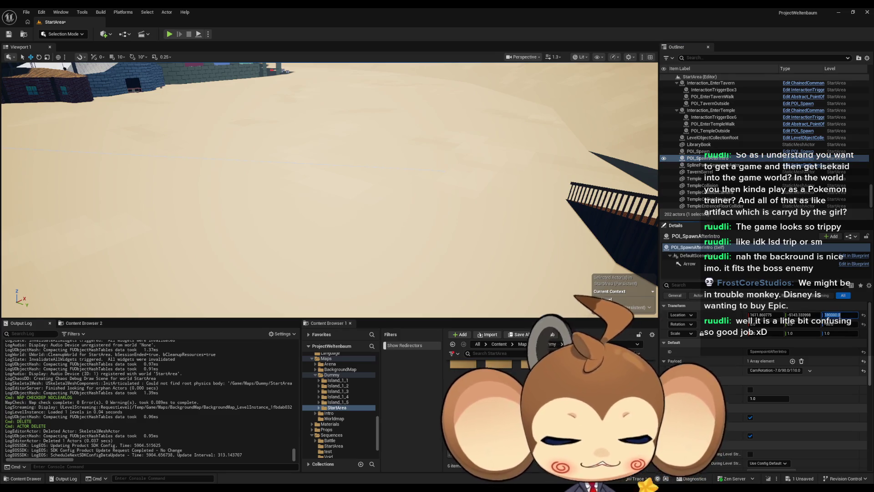
key(Return)
key(f)
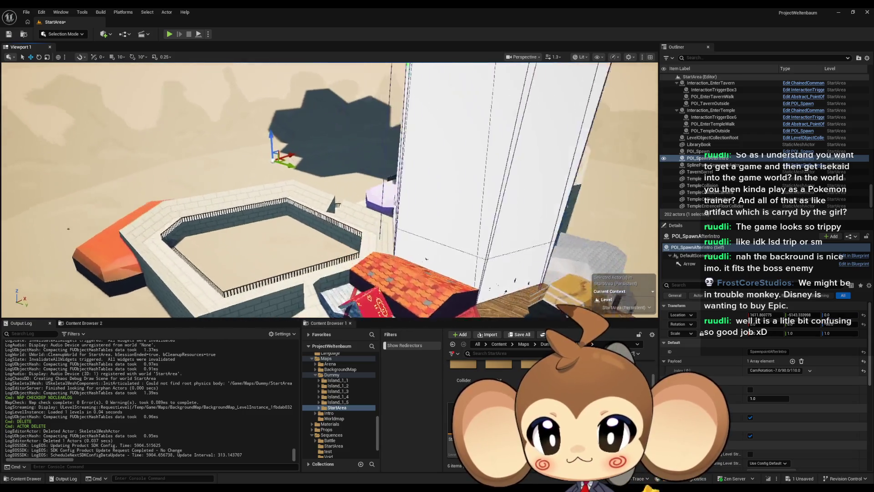
mouse_move(313, 211)
mouse_down()
mouse_move(556, 271)
mouse_move(595, 308)
mouse_up()
key(f)
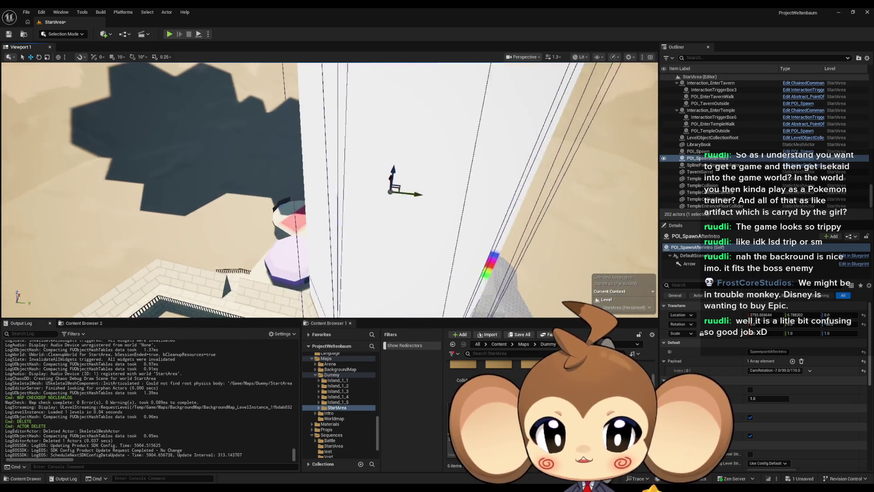
mouse_move(328, 196)
mouse_down()
mouse_move(546, 209)
mouse_move(535, 214)
mouse_move(536, 258)
mouse_up()
key(f)
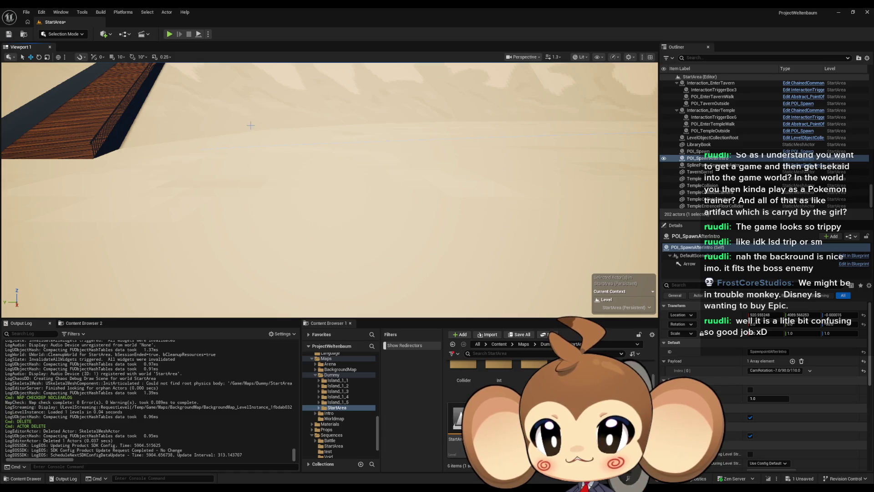
Drag POI_SpawnAfterIntro beside the wooden walkway, around X 529, Y 5519 at ground level
key(f)
mouse_move(436, 196)
mouse_down()
mouse_move(169, 194)
mouse_move(170, 187)
mouse_up()
key(f)
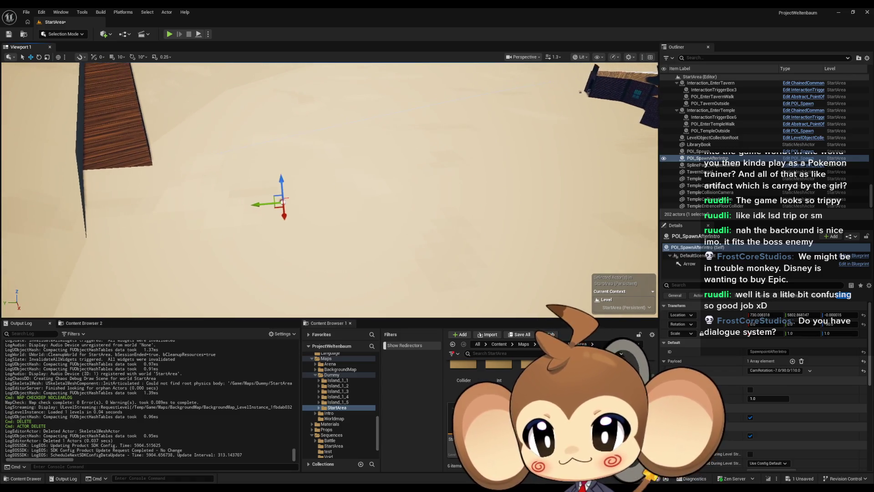
mouse_move(360, 209)
mouse_down()
mouse_move(350, 201)
mouse_move(369, 217)
mouse_move(279, 113)
mouse_up()
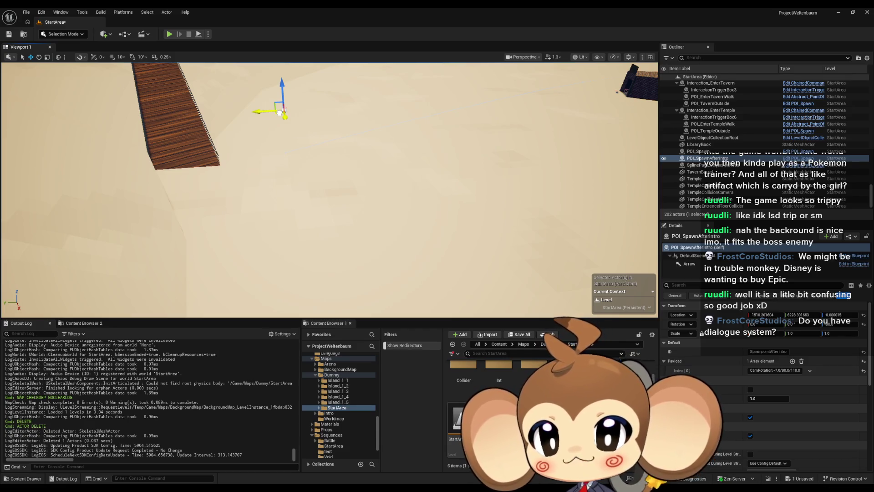
mouse_move(279, 112)
mouse_down()
mouse_move(384, 179)
mouse_move(452, 210)
mouse_up()
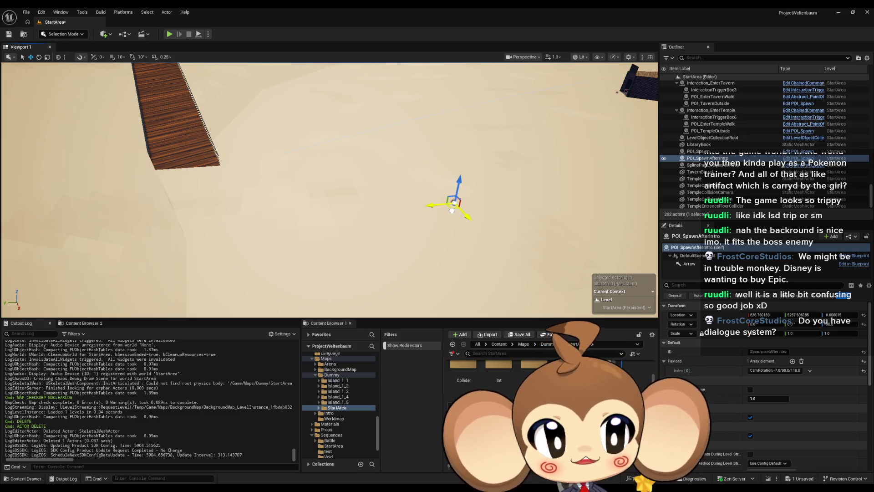
mouse_move(452, 209)
mouse_down()
mouse_move(416, 212)
mouse_move(417, 223)
mouse_up()
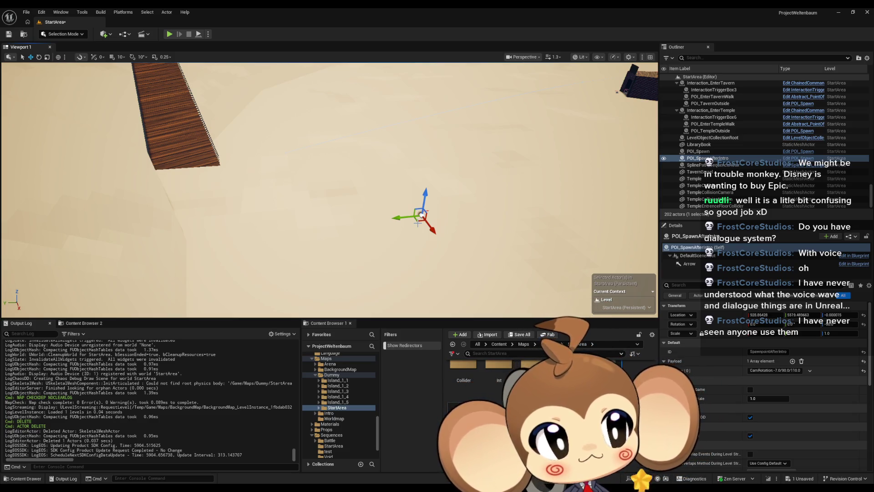
Carry POI_SpawnAfterIntro across the sand and along the bridge to a new spot
drag(385, 207, 405, 170)
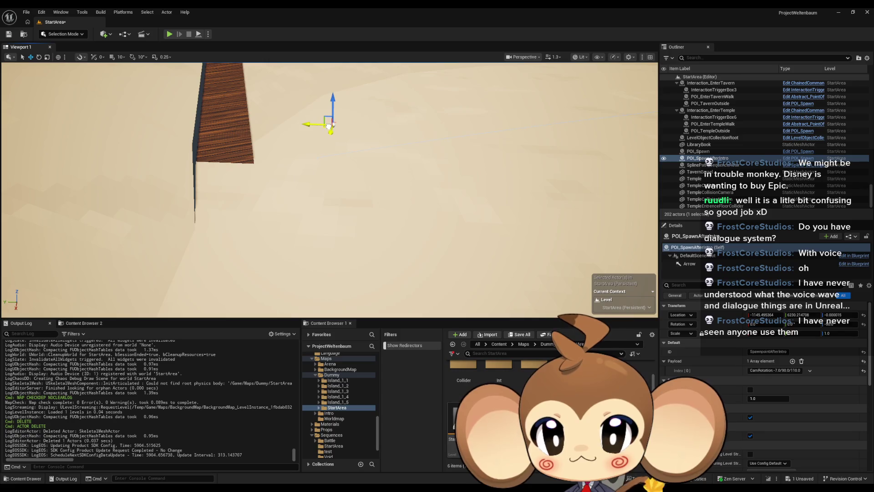
mouse_move(344, 243)
mouse_down()
mouse_move(371, 217)
mouse_move(280, 225)
mouse_move(382, 226)
mouse_move(274, 226)
mouse_move(319, 227)
mouse_move(319, 246)
mouse_move(314, 227)
mouse_move(350, 230)
mouse_move(350, 214)
mouse_move(350, 228)
mouse_move(323, 228)
mouse_up()
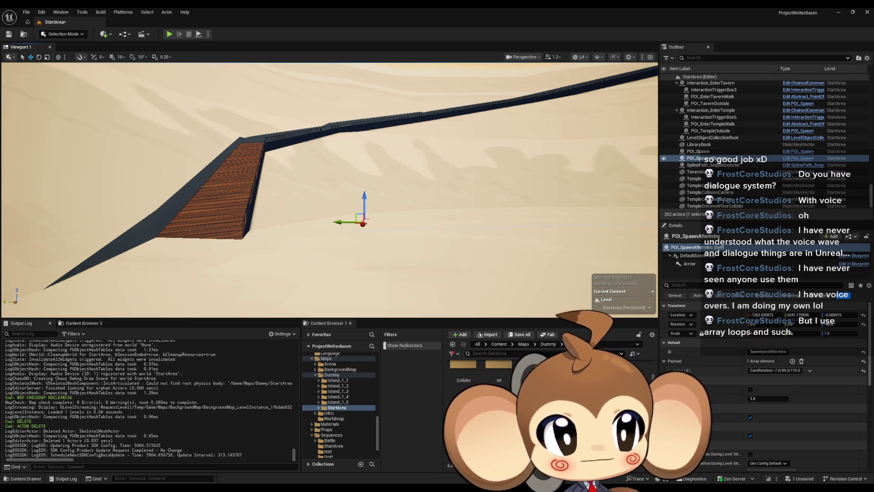
mouse_move(323, 228)
mouse_down()
mouse_move(378, 221)
mouse_move(291, 214)
mouse_move(276, 226)
mouse_move(278, 250)
mouse_up()
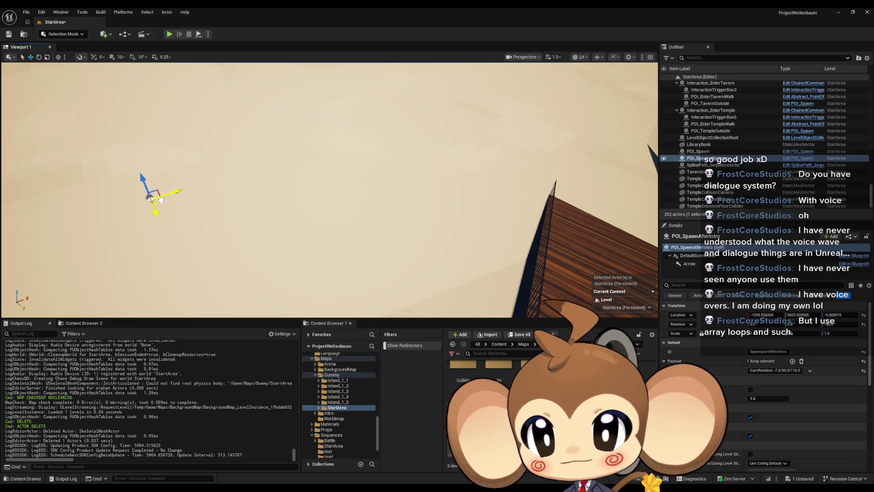
drag(81, 208, 181, 212)
drag(41, 98, 192, 94)
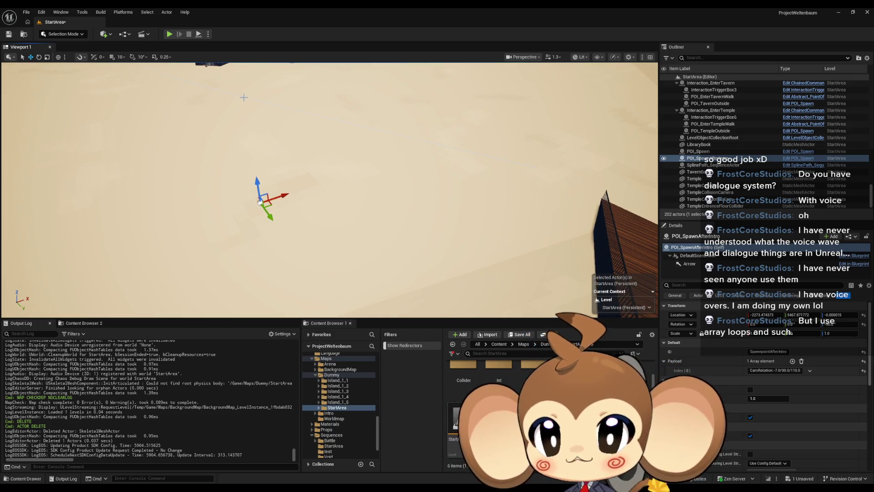
Set its Location Z to 180000.0 and start a play test of StartArea
click(845, 314)
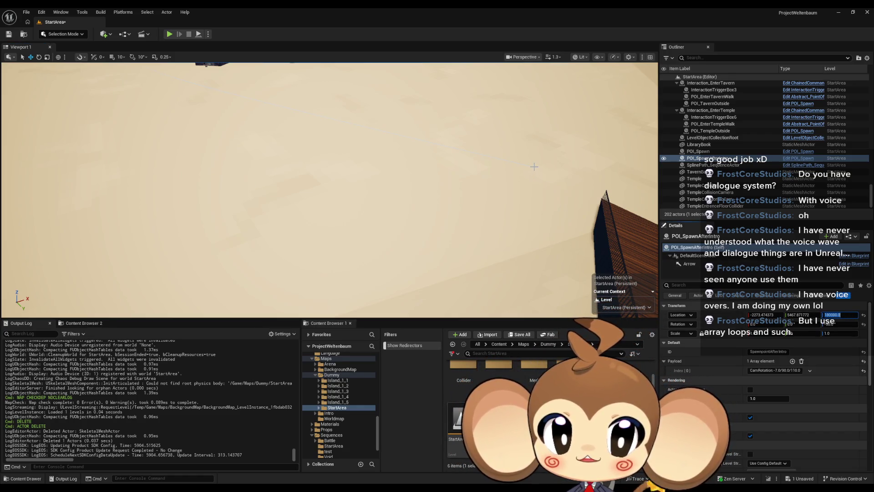
key(Return)
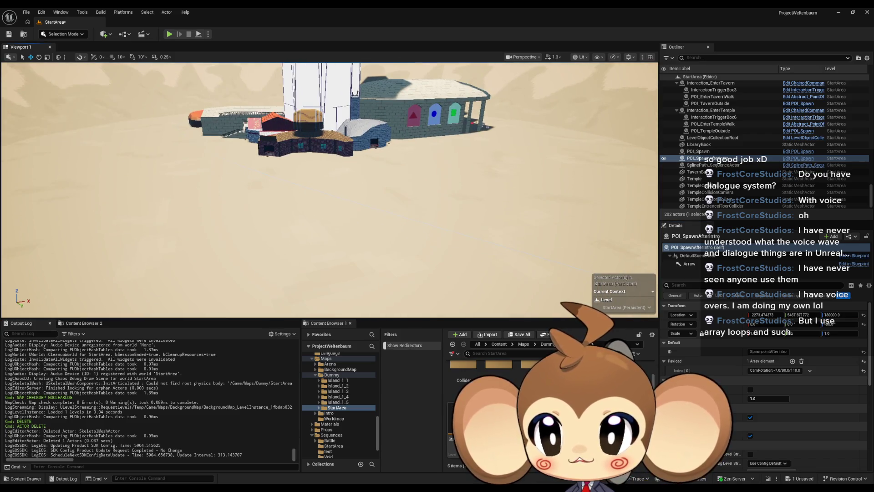
scroll(534, 210, up, 2)
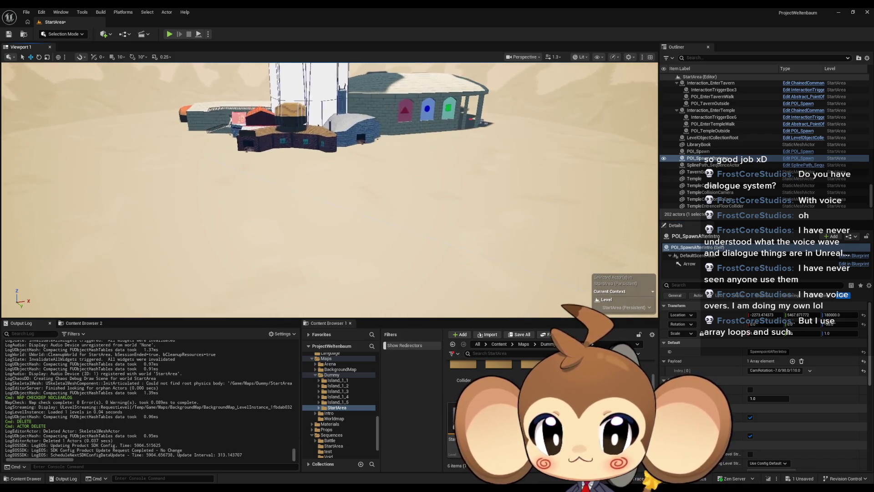
click(170, 34)
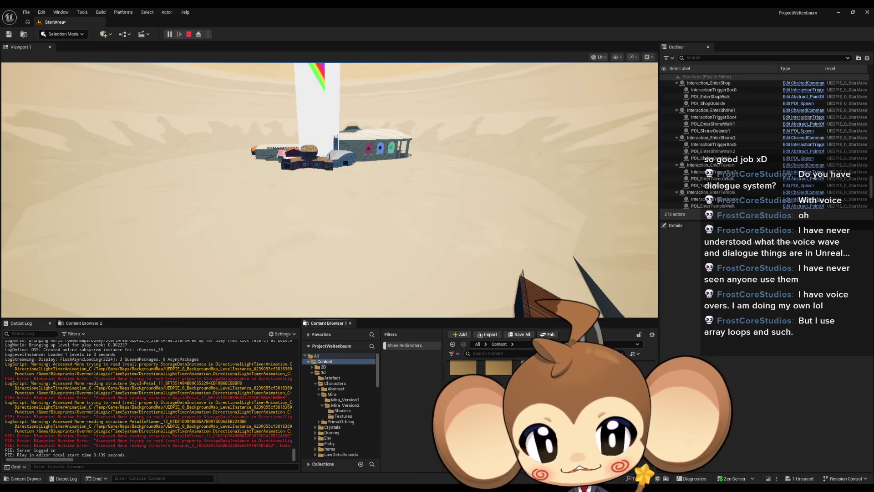
Browse the Content Browser into the Sequences > StartArea folder during the play test
scroll(337, 401, down, 10)
double_click(332, 407)
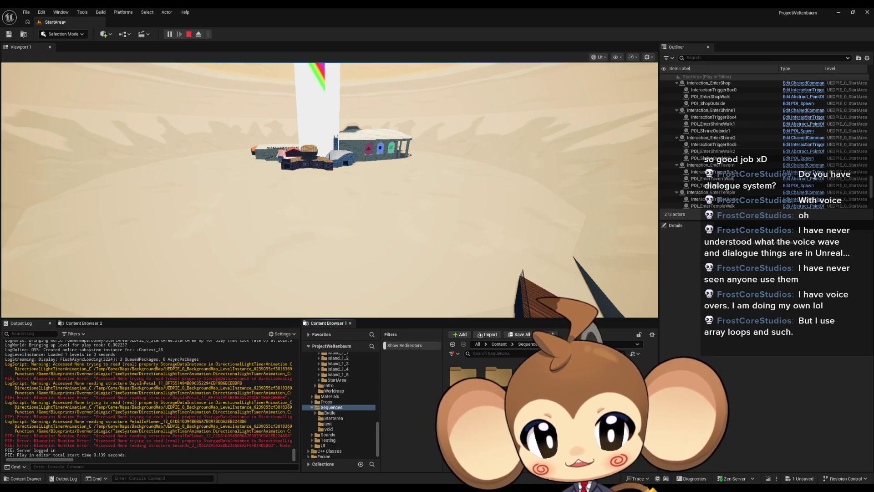
double_click(496, 376)
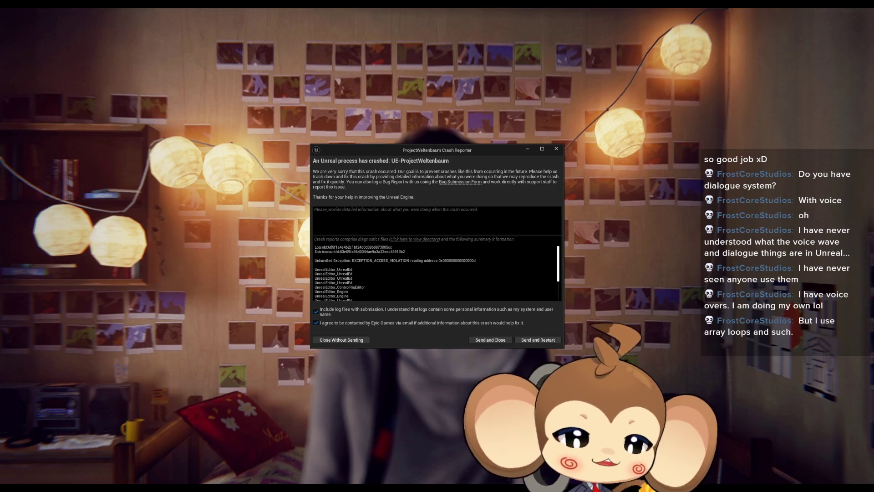
Dismiss the access-violation crash report so ProjectWeltenbaum relaunches
key(Return)
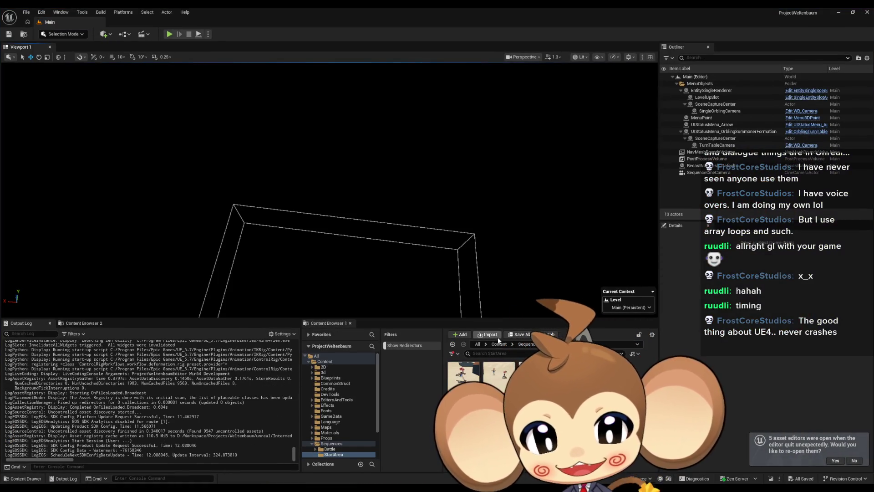
Browse Content > Sequences > StartArea, then return to Content and open the Dummy maps StartArea folder
click(499, 343)
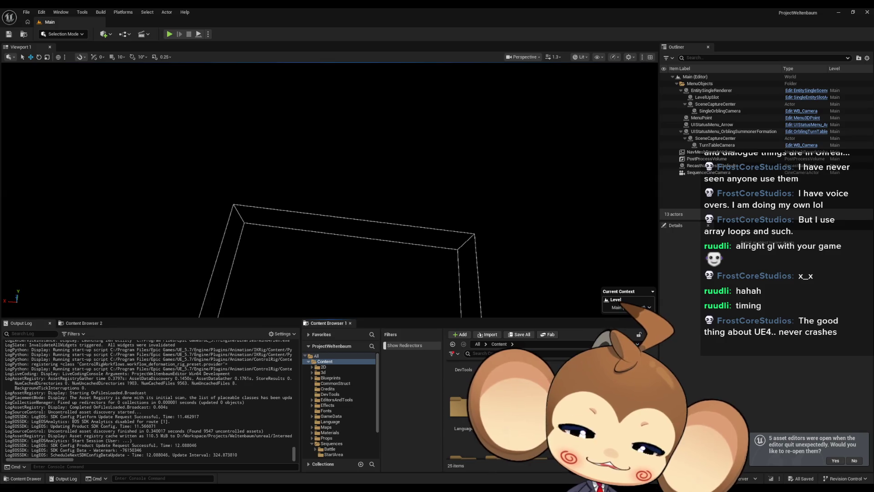
click(332, 443)
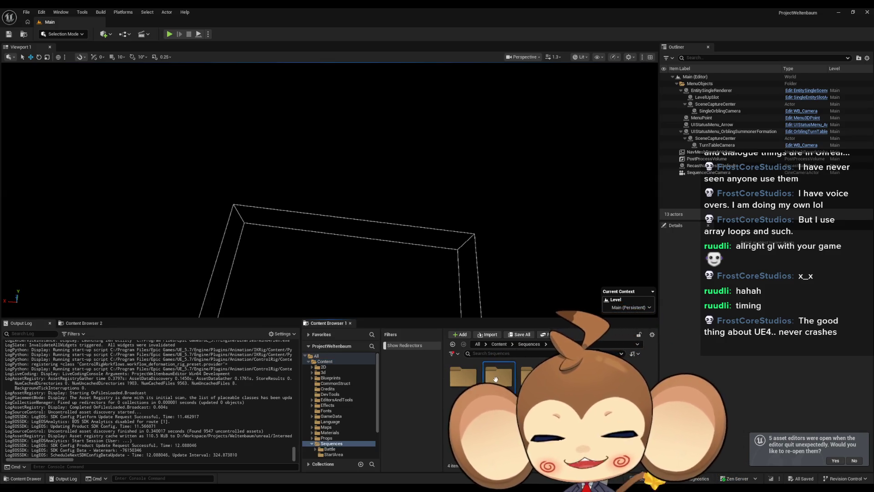
click(334, 454)
click(324, 361)
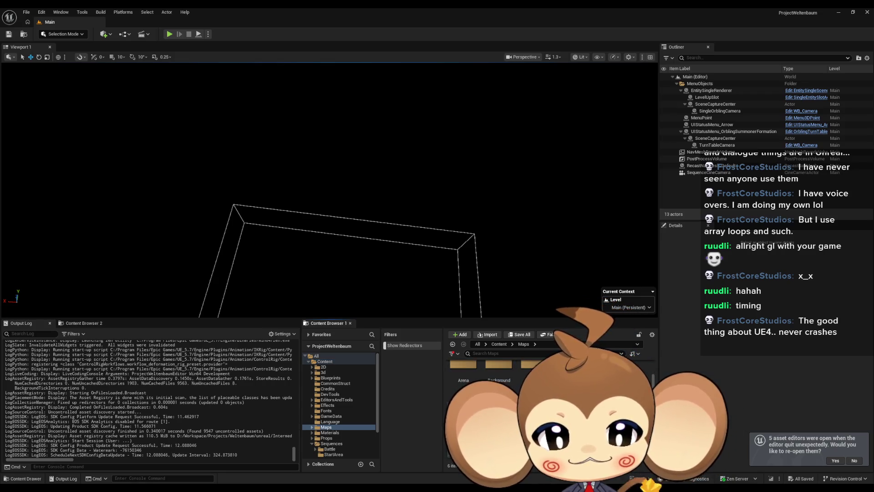
click(337, 407)
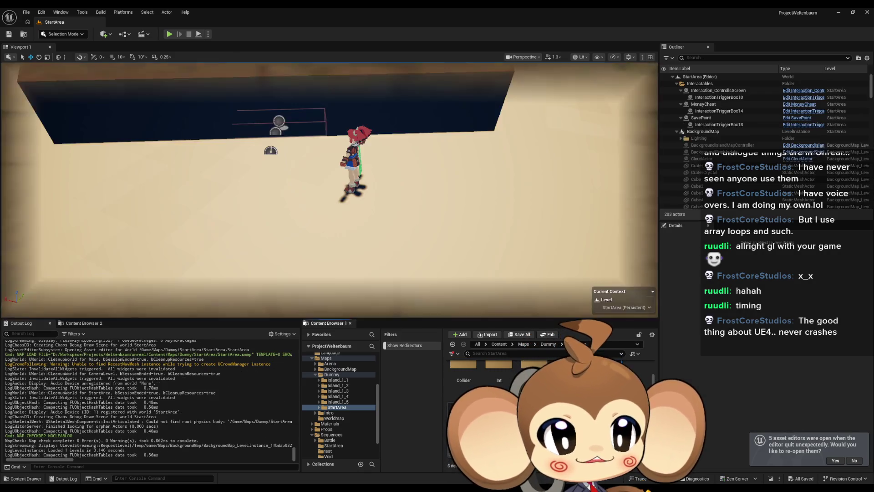
Delete the Mira_V2 character, then frame POI_ArenaOutside and SplinePath_SequenceActor in the viewport
click(399, 201)
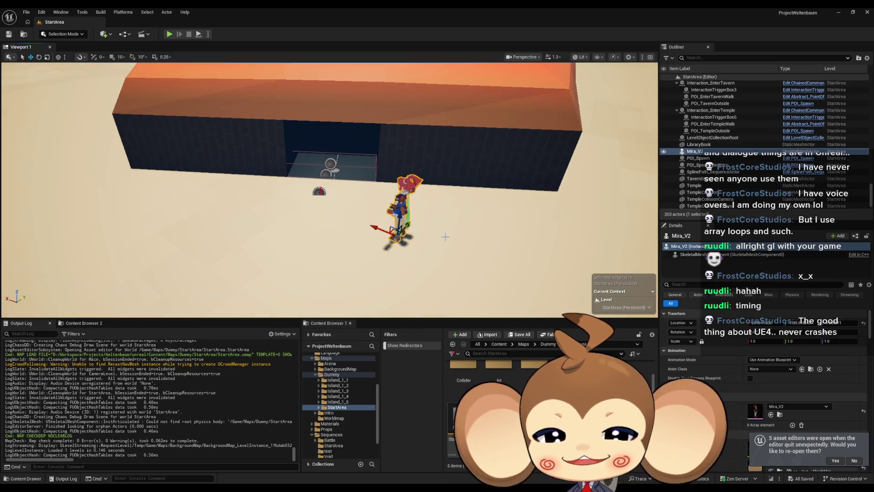
key(Delete)
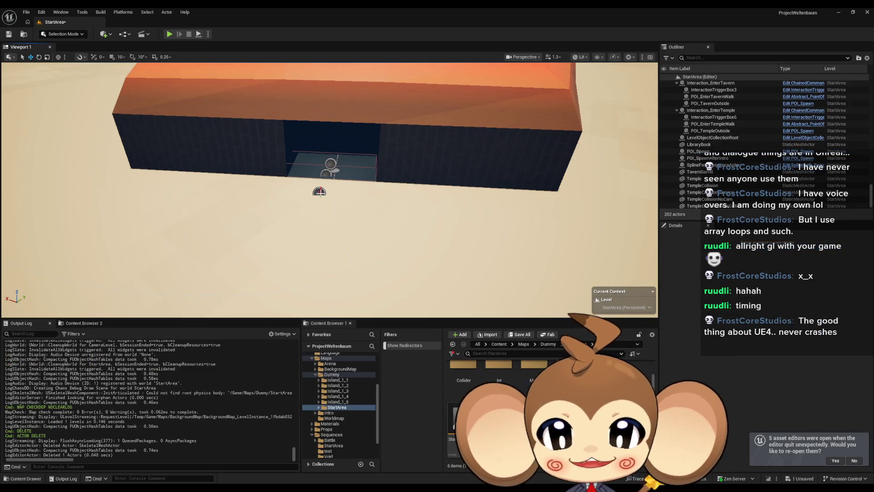
click(319, 192)
key(f)
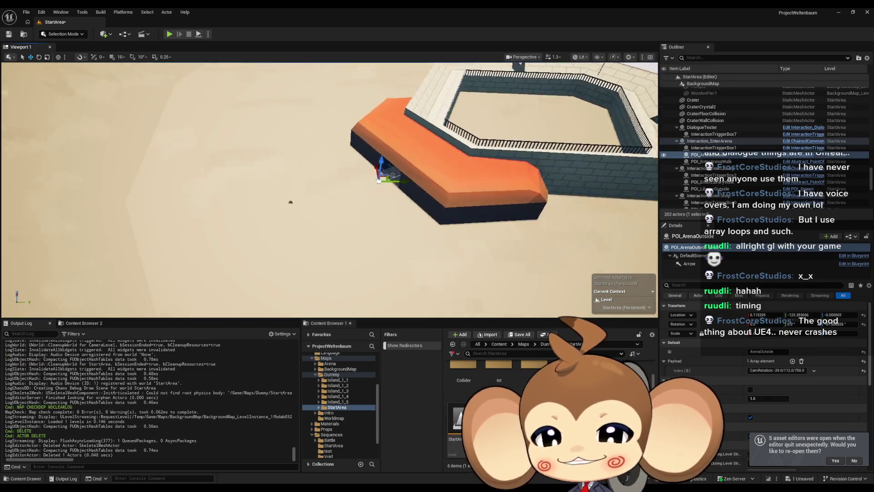
click(331, 219)
key(f)
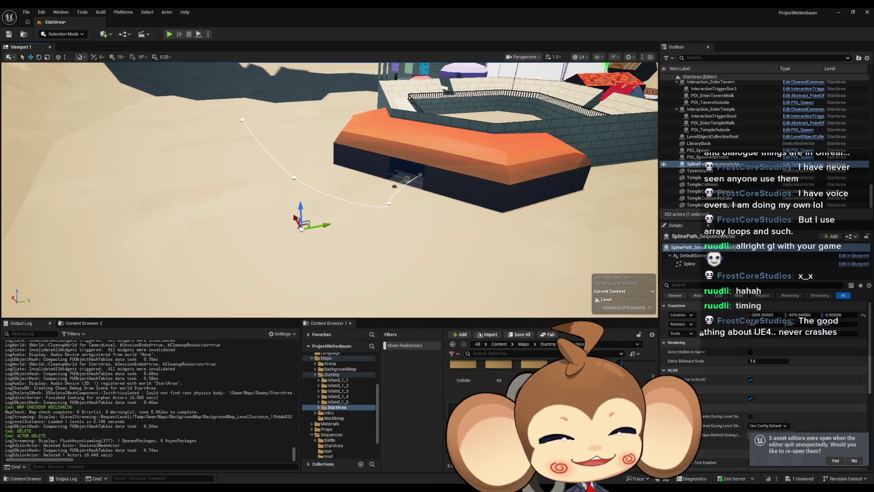
Drag the spline path's end points out across the sand from the building doorway
scroll(385, 180, up, 3)
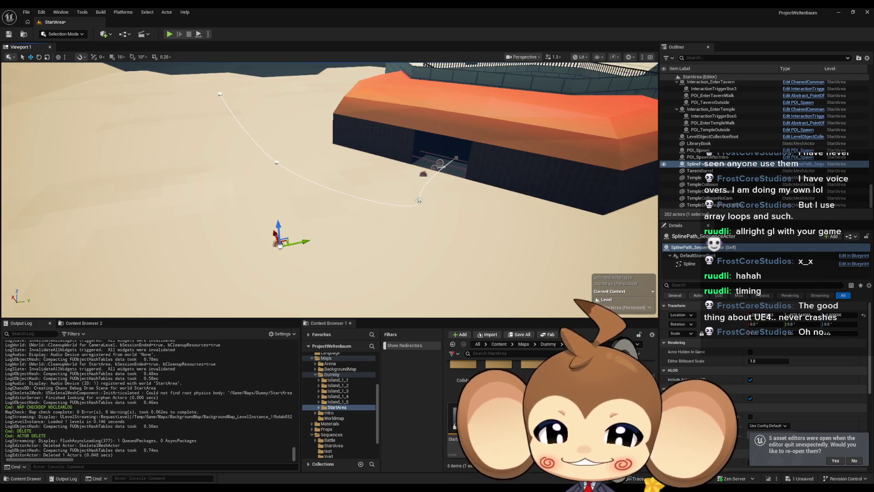
click(419, 201)
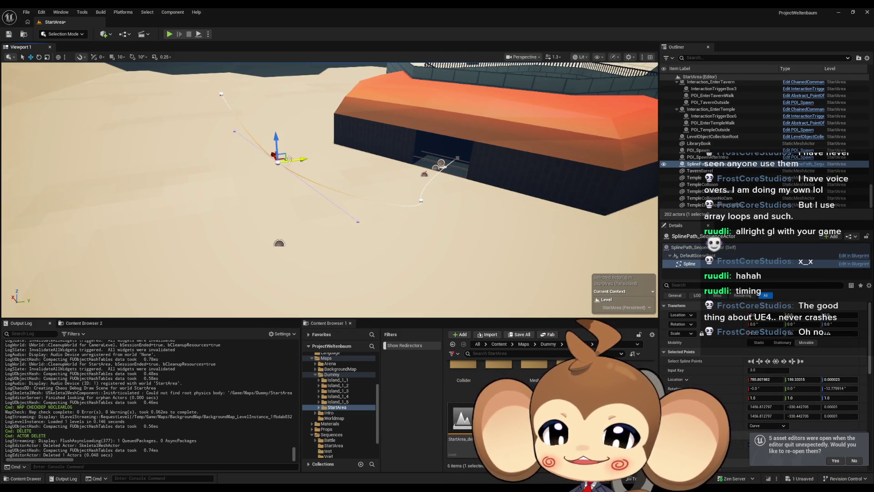
drag(277, 157, 371, 310)
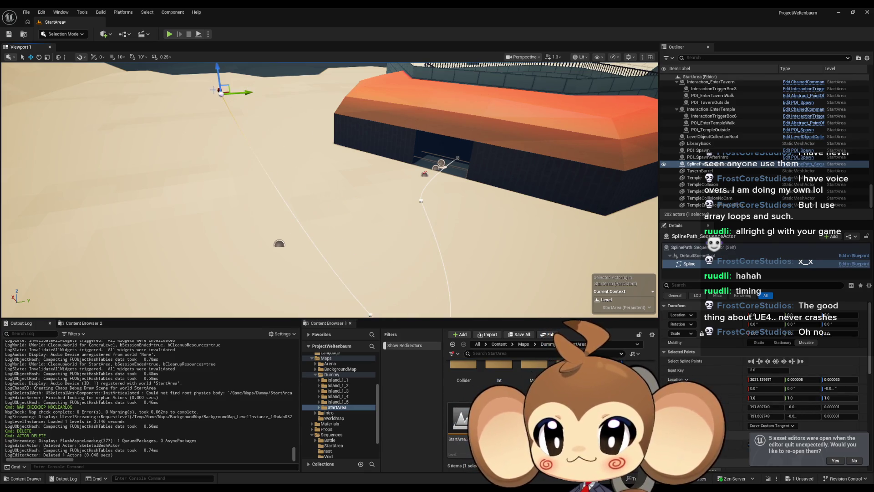
drag(217, 90, 289, 237)
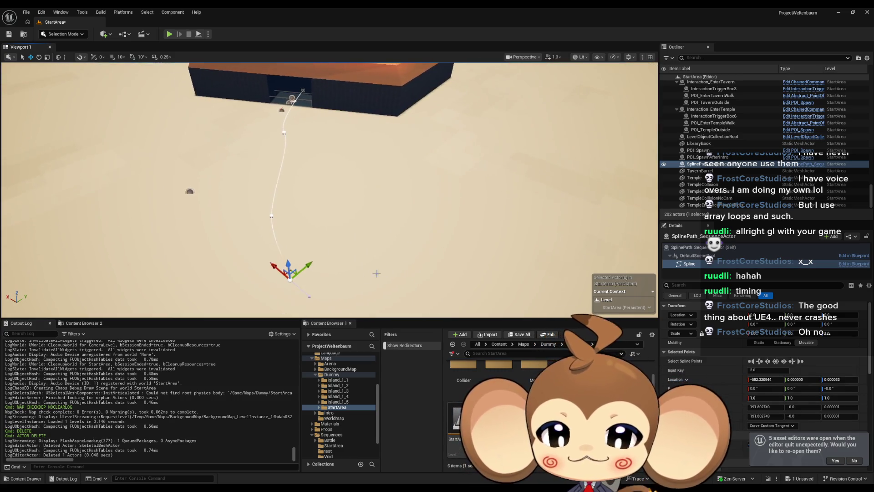
mouse_move(301, 271)
mouse_down()
mouse_move(282, 257)
mouse_move(310, 264)
mouse_move(304, 273)
mouse_up()
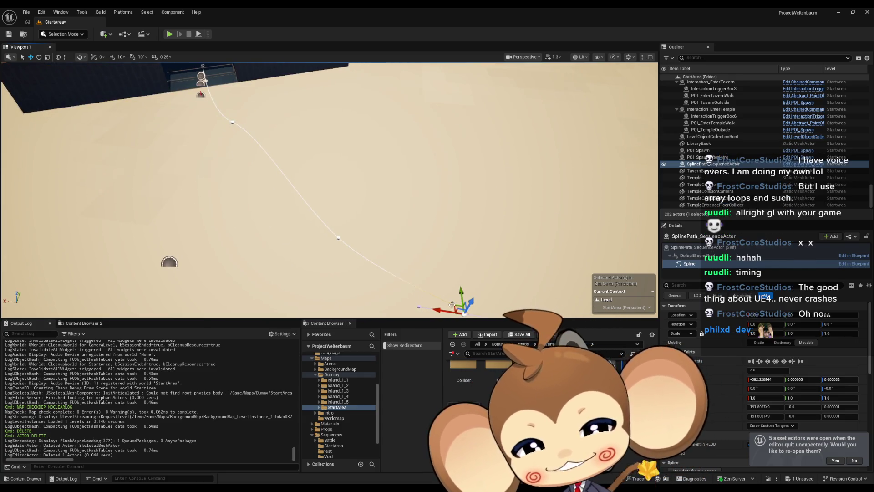
click(526, 102)
mouse_move(526, 101)
mouse_down()
mouse_move(445, 195)
mouse_move(364, 219)
mouse_move(234, 209)
mouse_move(302, 283)
mouse_move(429, 215)
mouse_move(487, 220)
mouse_up()
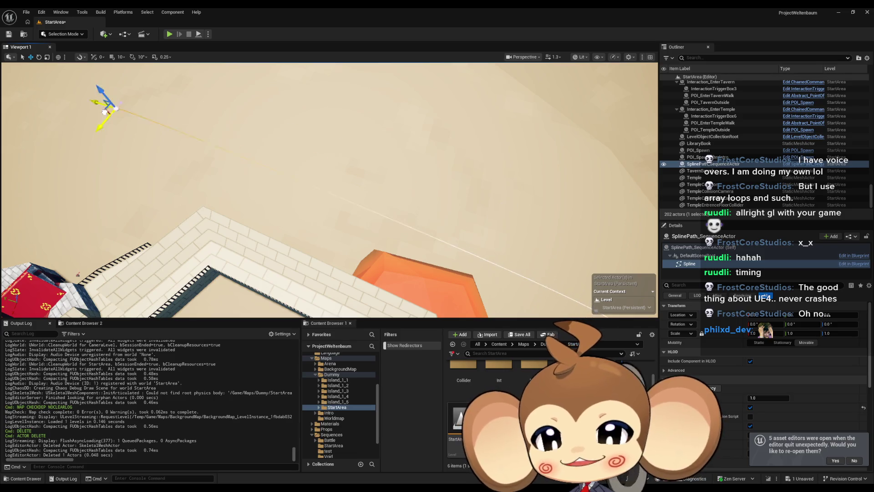
Move a spline point near the temple down and to the left, checking it over the walls
click(104, 112)
mouse_move(105, 112)
mouse_down()
mouse_move(205, 160)
mouse_move(334, 176)
mouse_move(78, 289)
mouse_move(177, 276)
mouse_move(383, 165)
mouse_move(345, 195)
mouse_up()
click(244, 225)
drag(244, 225, 314, 207)
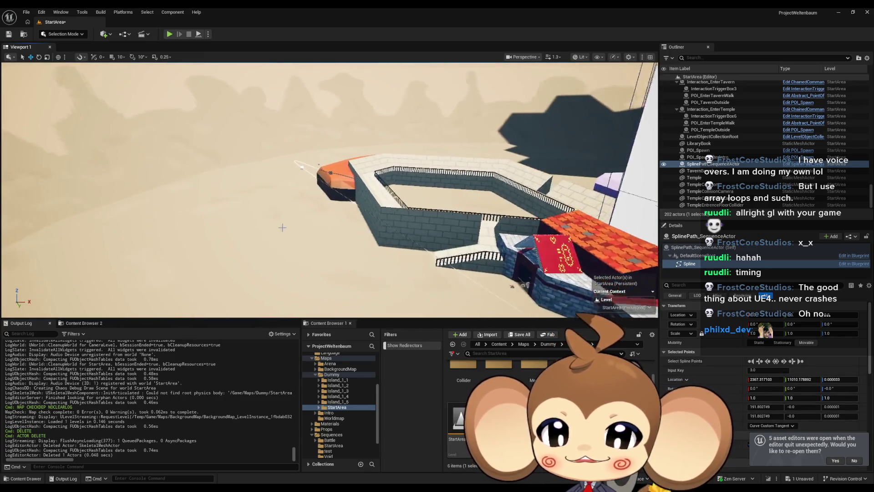
drag(316, 170, 297, 229)
click(311, 259)
mouse_move(311, 258)
mouse_down()
mouse_move(403, 269)
mouse_move(278, 205)
mouse_move(298, 195)
mouse_move(269, 192)
mouse_up()
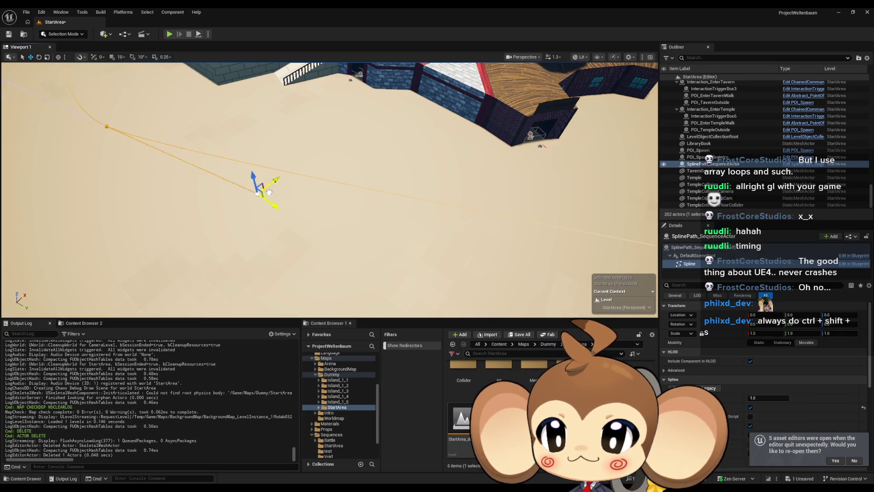
Frame the adjusted spline point and save the StartArea level with Ctrl+S
click(181, 181)
key(f)
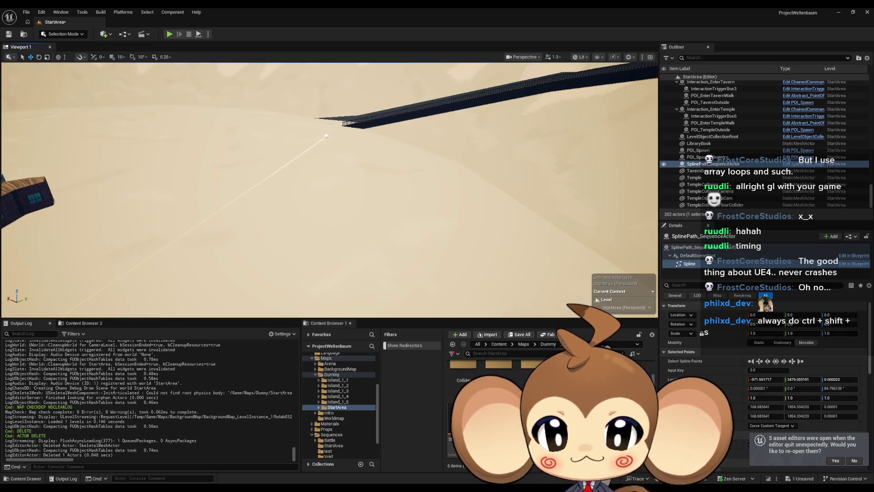
key(f)
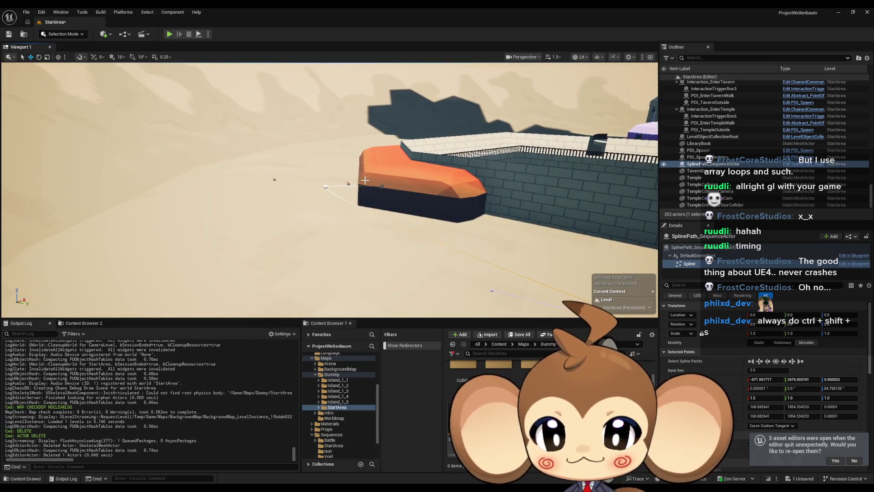
key(ctrl+s)
key(f)
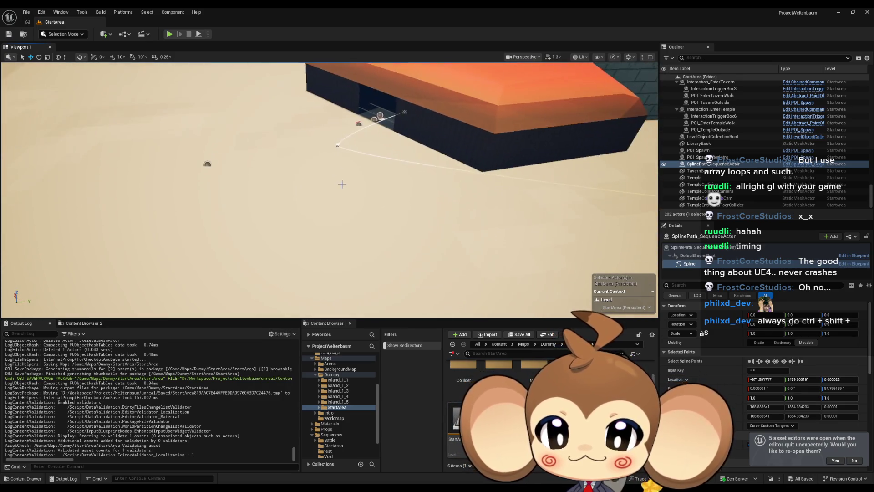
click(344, 145)
key(f)
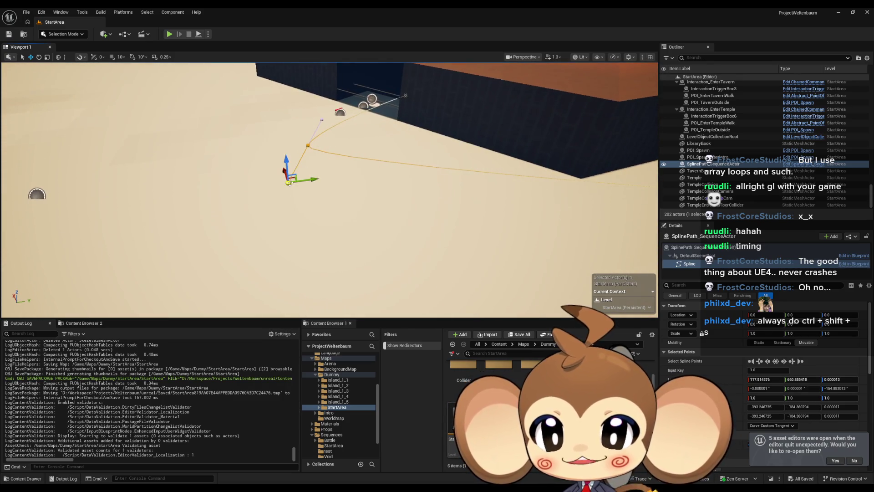
Push the selected spline point further outward and check it over the orange floor
mouse_move(283, 173)
mouse_down()
mouse_move(302, 204)
mouse_move(307, 262)
mouse_up()
key(f)
scroll(572, 293, down, 5)
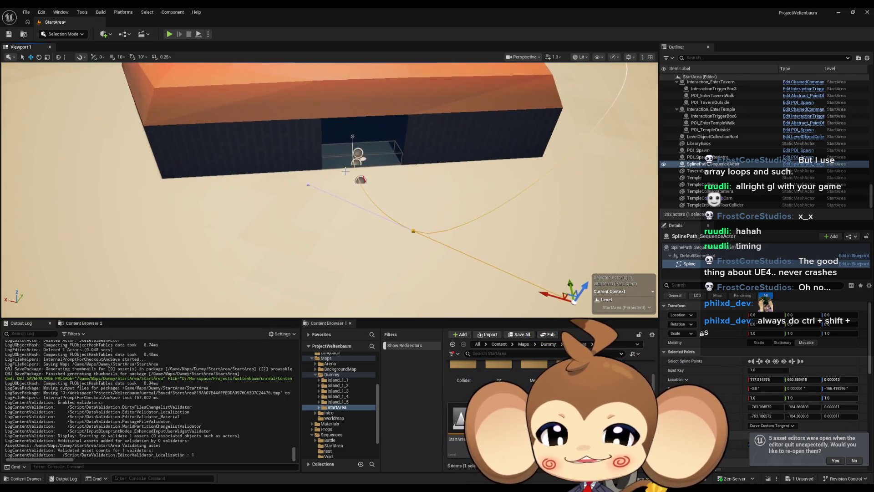
scroll(373, 237, up, 3)
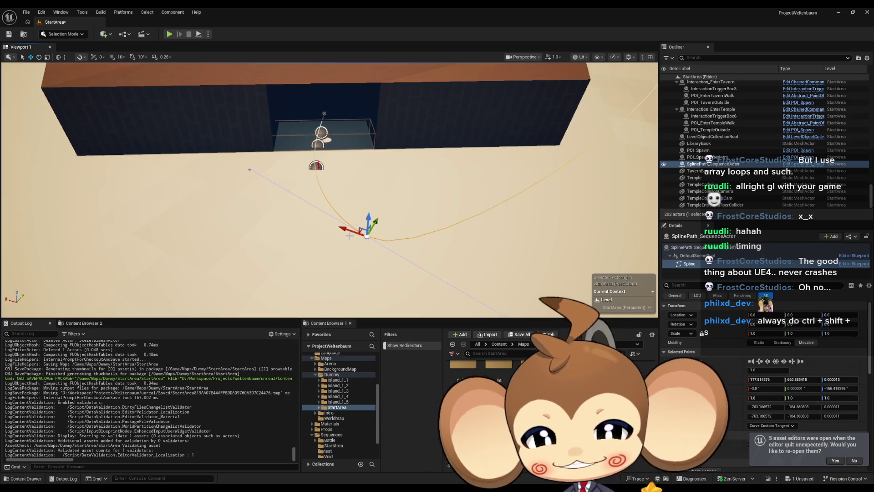
mouse_move(357, 234)
mouse_down()
mouse_move(335, 219)
mouse_move(328, 191)
mouse_move(440, 210)
mouse_move(386, 168)
mouse_up()
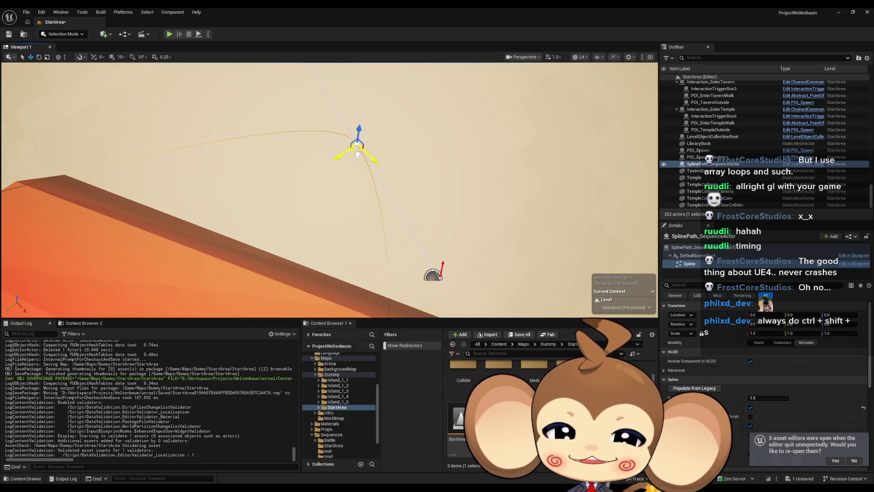
mouse_move(297, 141)
mouse_down()
mouse_move(285, 225)
mouse_move(264, 221)
mouse_up()
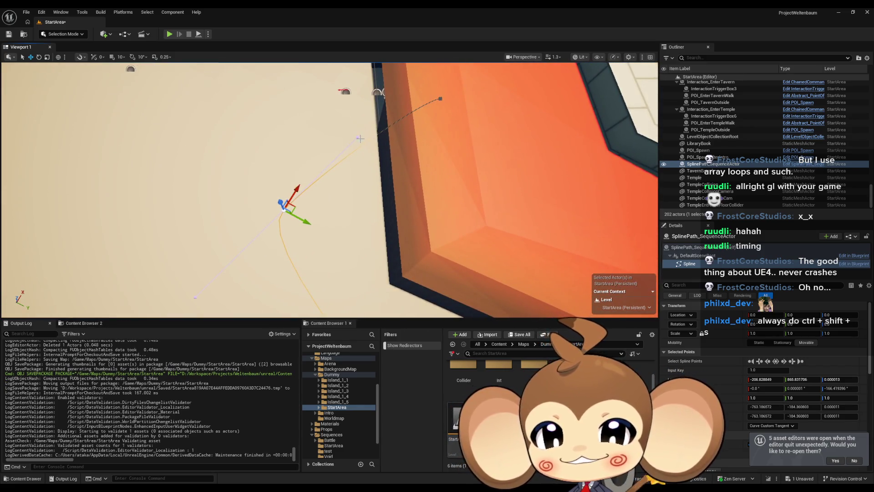
Raise and shift the spline's key 2.0 point to near X -390, Y 3479
drag(370, 133, 320, 120)
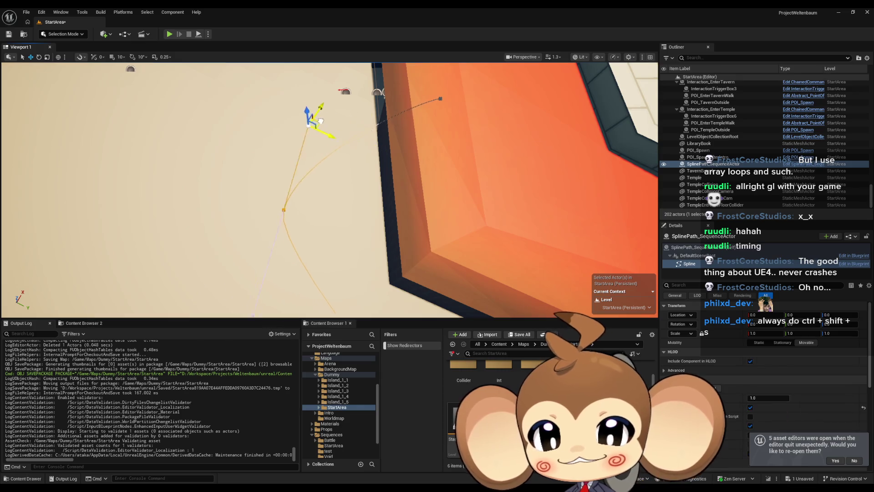
drag(270, 65, 292, 68)
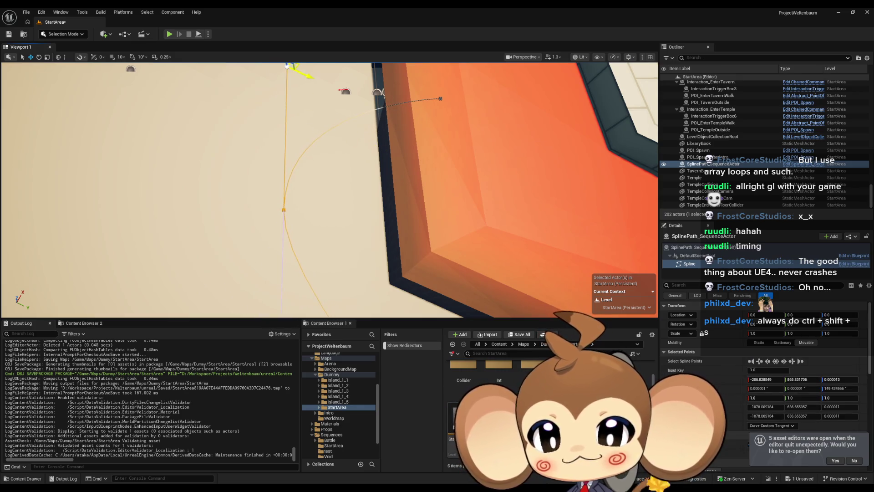
key(f)
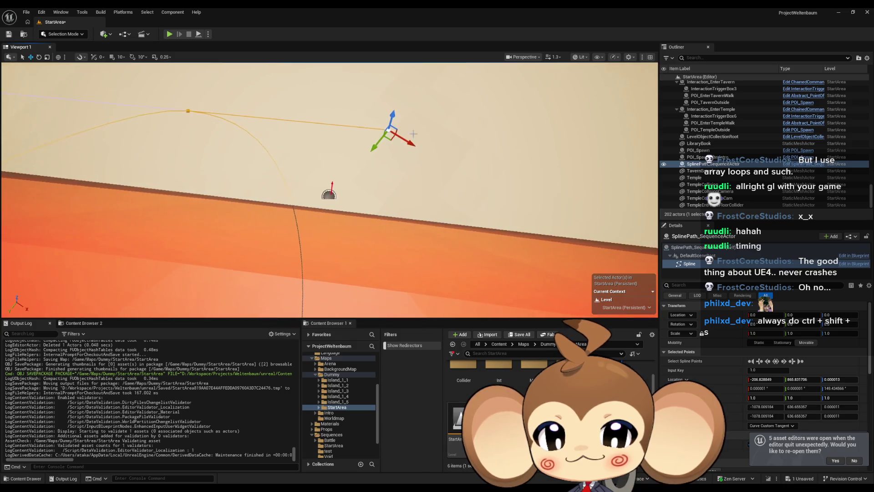
mouse_move(388, 138)
mouse_down()
mouse_move(481, 144)
mouse_move(392, 159)
mouse_move(452, 280)
mouse_move(387, 279)
mouse_up()
click(387, 278)
Move another spline point out to near X 2047, Y 9393 and save the StartArea level
mouse_move(404, 236)
mouse_down()
mouse_move(301, 287)
mouse_move(313, 182)
mouse_move(351, 184)
mouse_move(330, 178)
mouse_move(314, 191)
mouse_move(359, 183)
mouse_move(309, 224)
mouse_up()
click(357, 187)
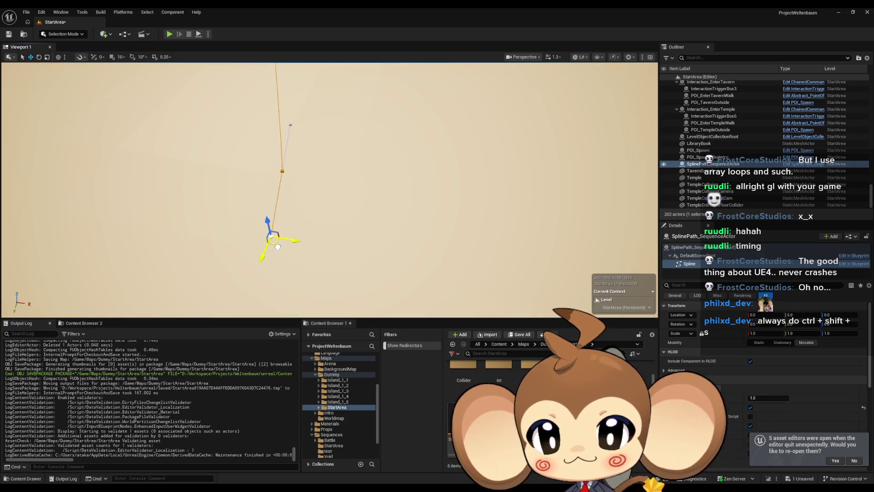
drag(296, 254, 342, 301)
mouse_move(326, 211)
mouse_down()
mouse_move(315, 213)
mouse_move(326, 212)
mouse_move(325, 202)
mouse_move(247, 202)
mouse_up()
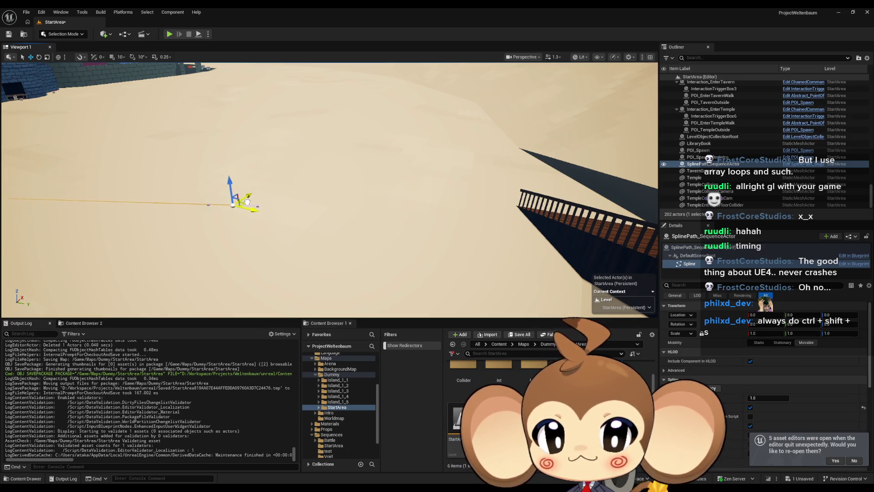
mouse_move(159, 180)
mouse_down()
mouse_move(207, 179)
mouse_move(338, 139)
mouse_move(329, 113)
mouse_up()
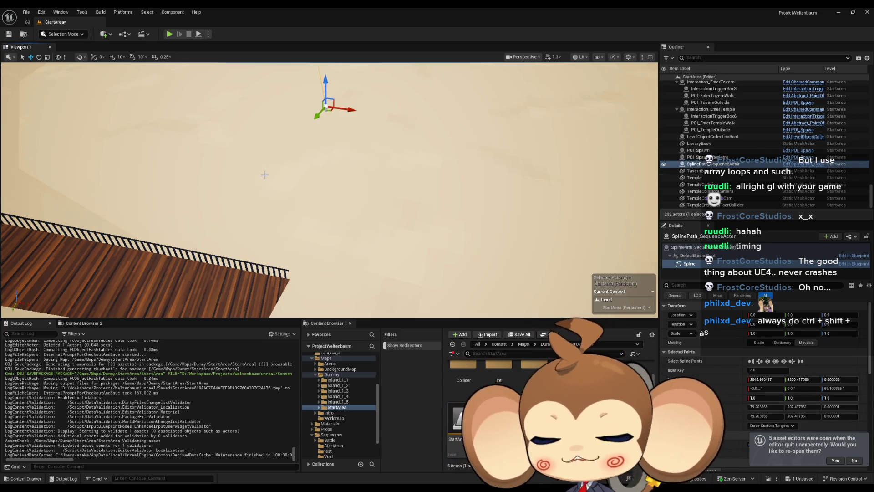
key(ctrl+s)
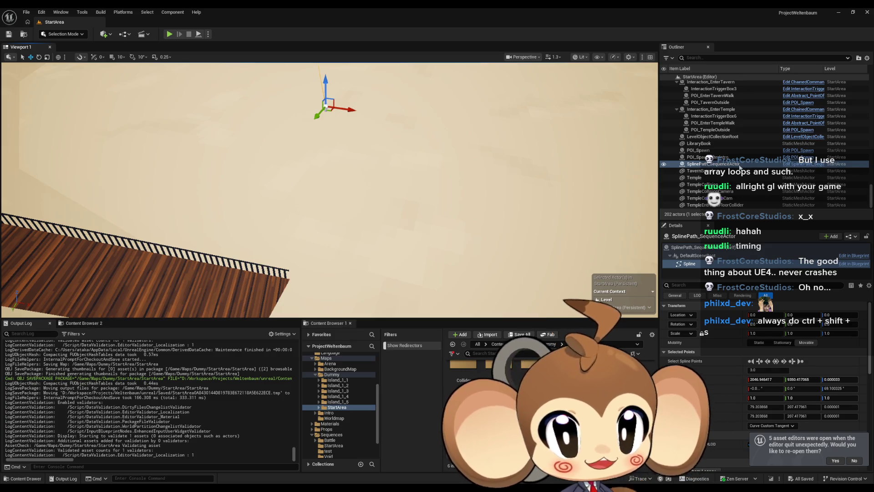
click(710, 157)
key(f)
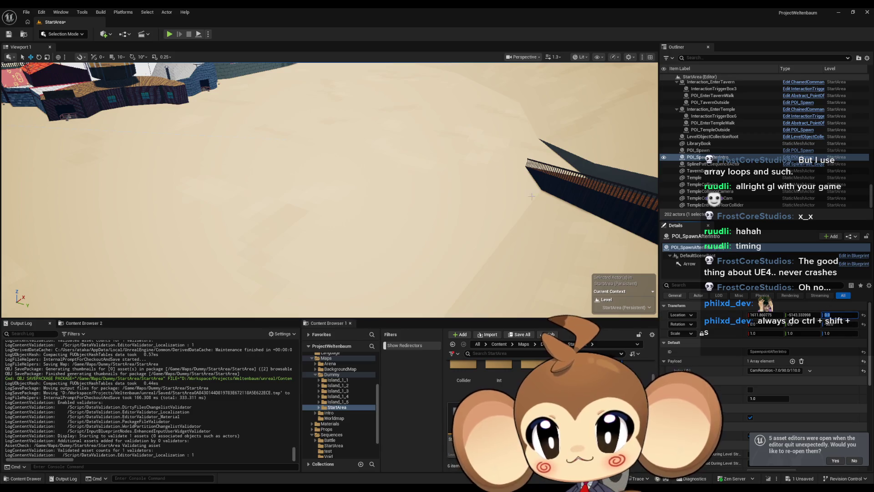
Drag POI_SpawnAfterIntro to a new spot on the sand near X -1200, Y 5850
key(f)
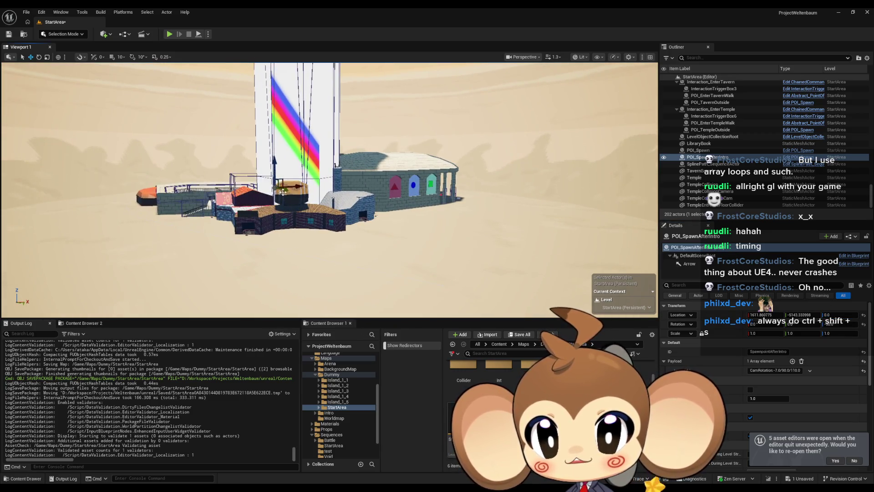
drag(283, 191, 339, 199)
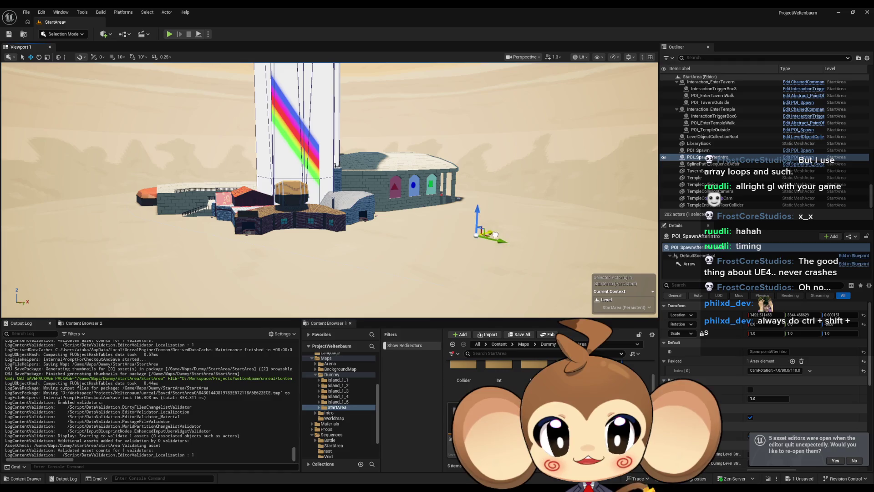
key(f)
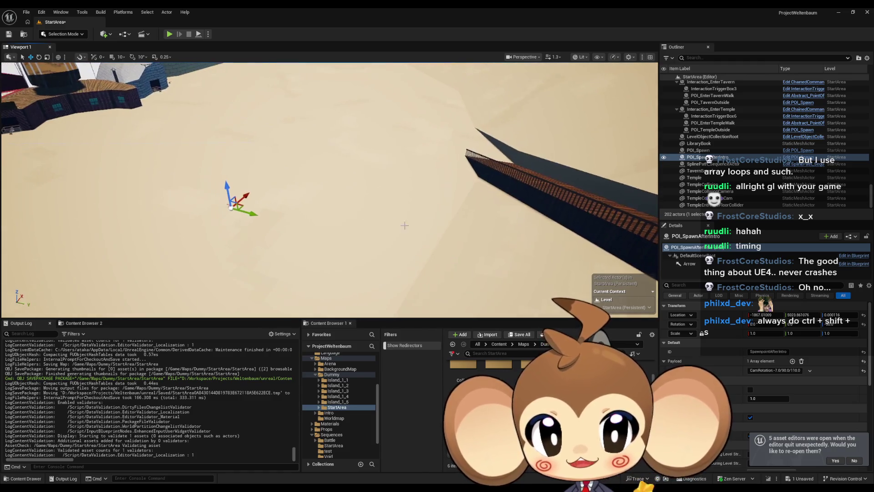
mouse_move(344, 237)
mouse_down()
mouse_move(360, 239)
mouse_move(321, 231)
mouse_up()
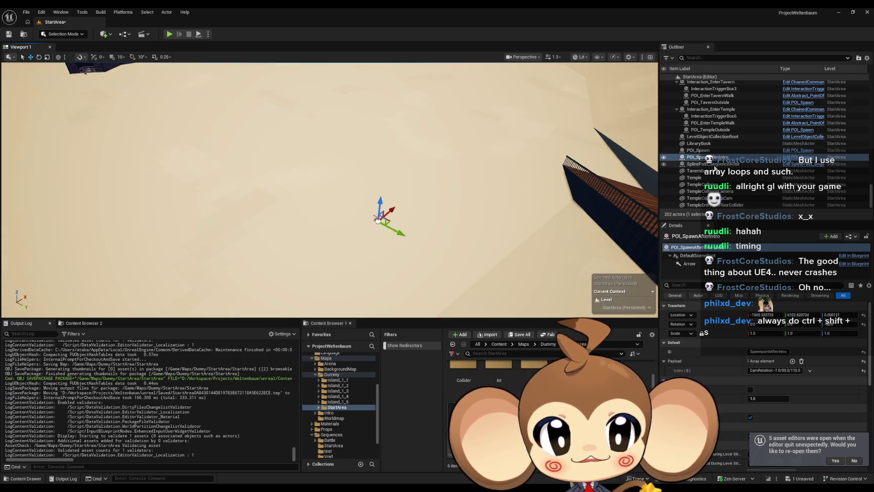
Compare the spawn point against the spline path and check its placement facing the village
click(713, 165)
drag(476, 142, 181, 120)
drag(307, 279, 310, 281)
click(337, 265)
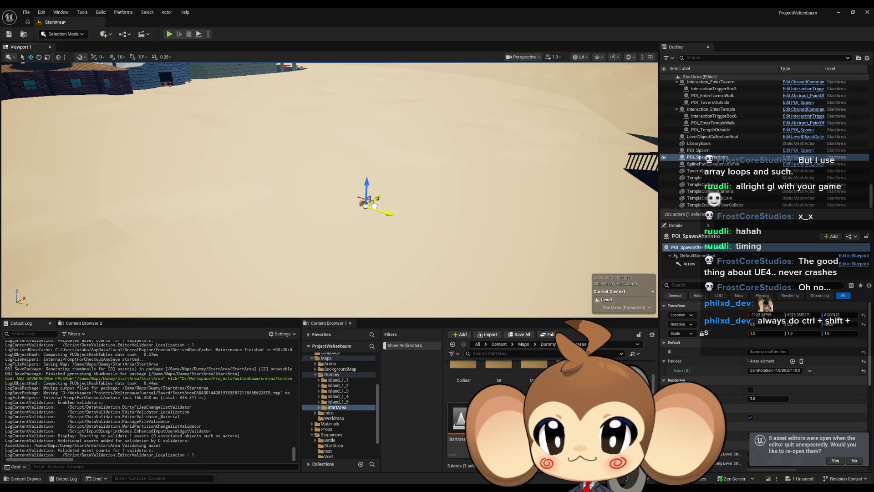
drag(373, 205, 468, 208)
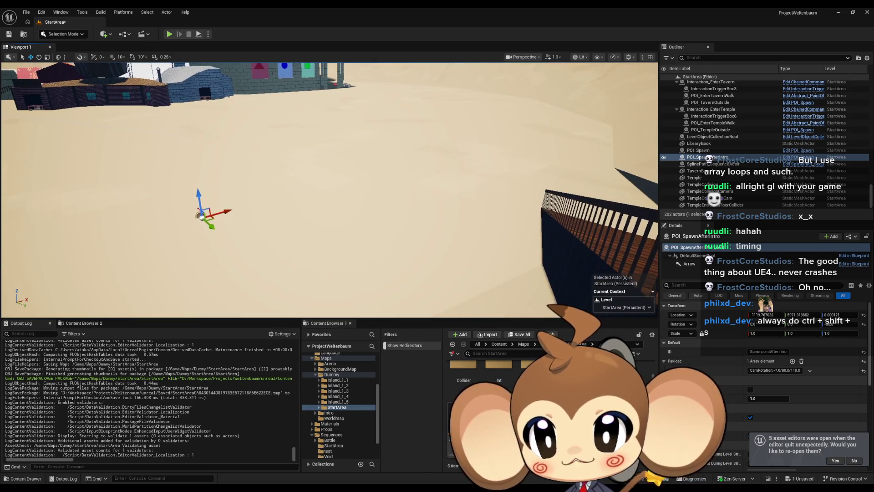
drag(240, 141, 164, 142)
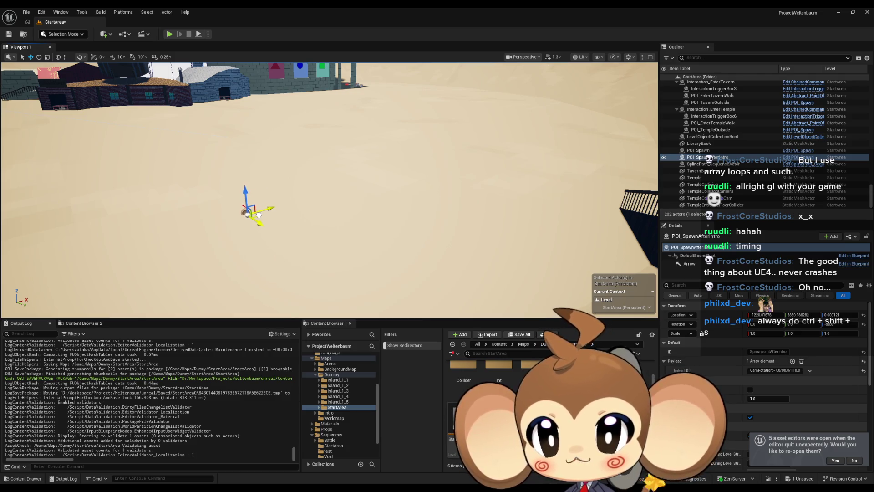
drag(362, 194, 296, 195)
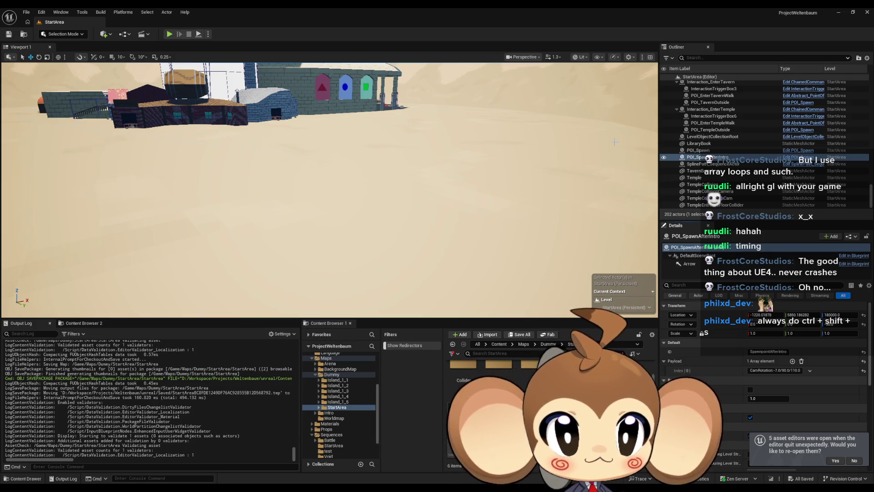
Focus SplinePath_SequenceActor and browse the Content Browser to Sequences > StartArea
click(713, 164)
double_click(713, 164)
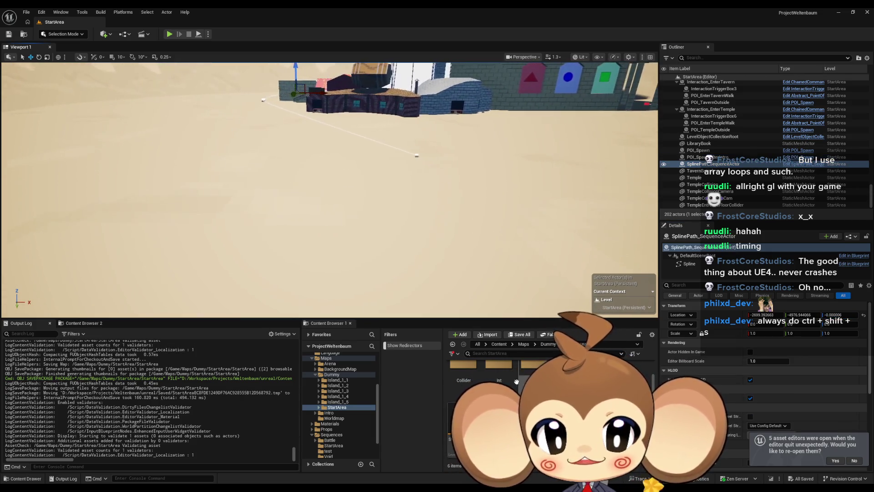
click(498, 344)
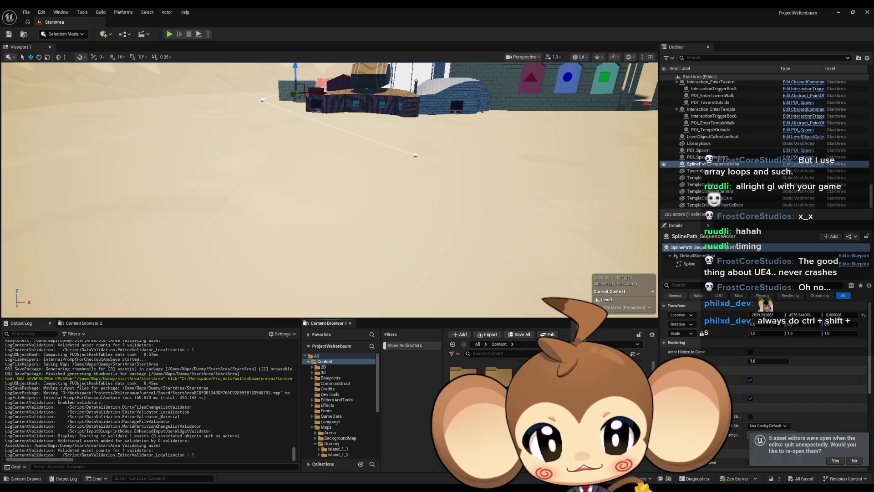
click(331, 407)
click(334, 418)
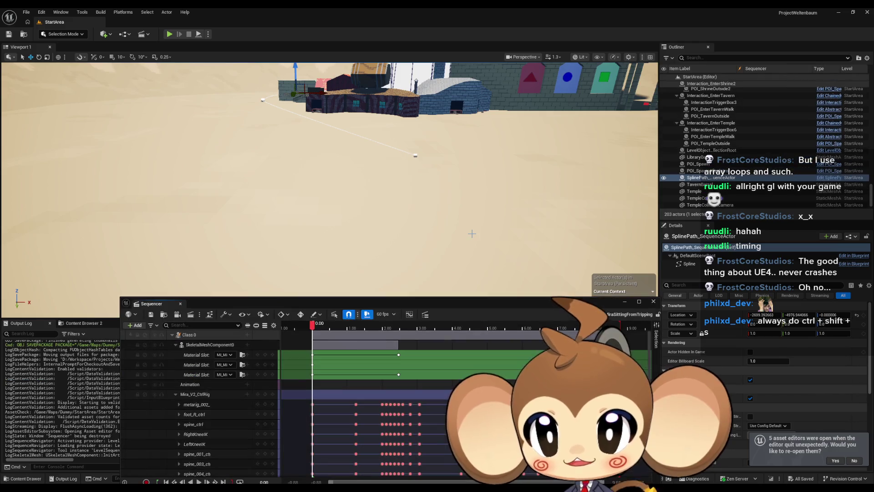
Start a Play-in-Editor test of StartArea and play the LS_MiraIntro sequence
drag(423, 309, 398, 234)
key(alt+p)
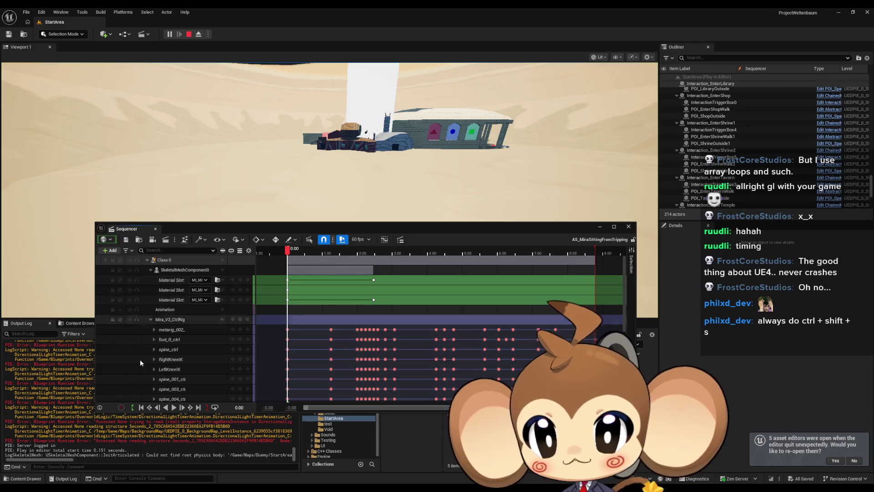
click(173, 408)
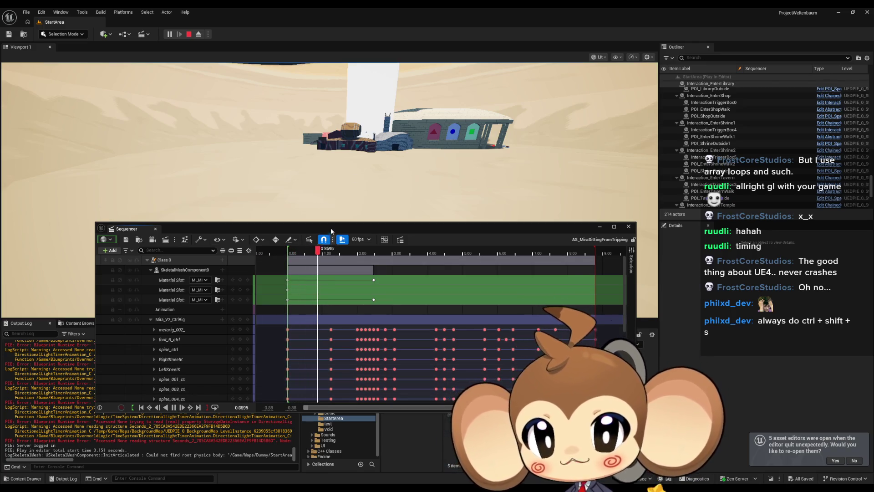
drag(330, 228, 321, 300)
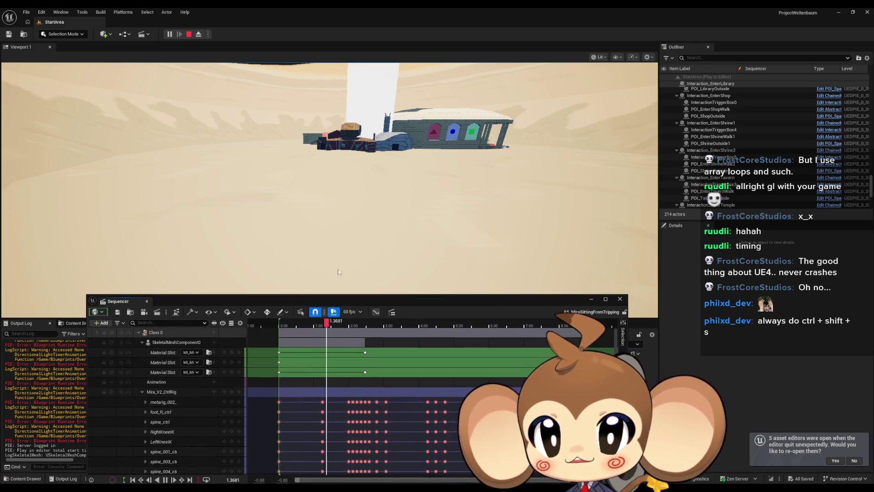
click(394, 207)
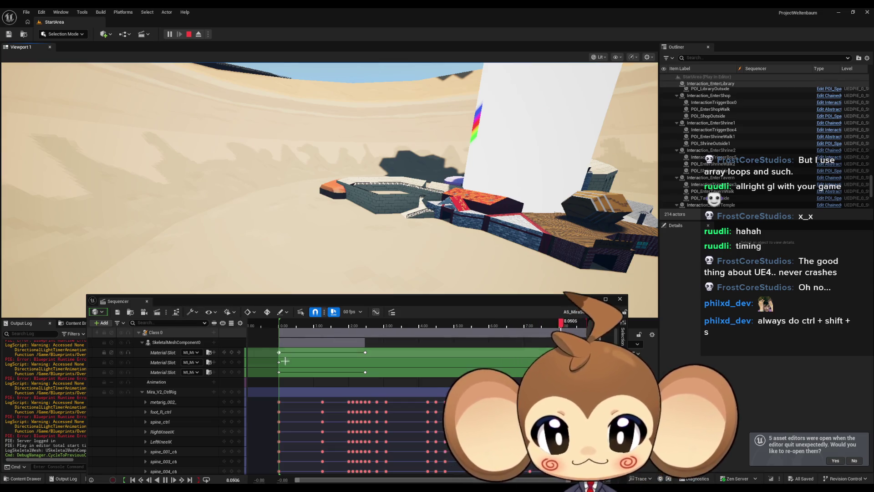
scroll(354, 396, down, 5)
scroll(354, 396, up, 5)
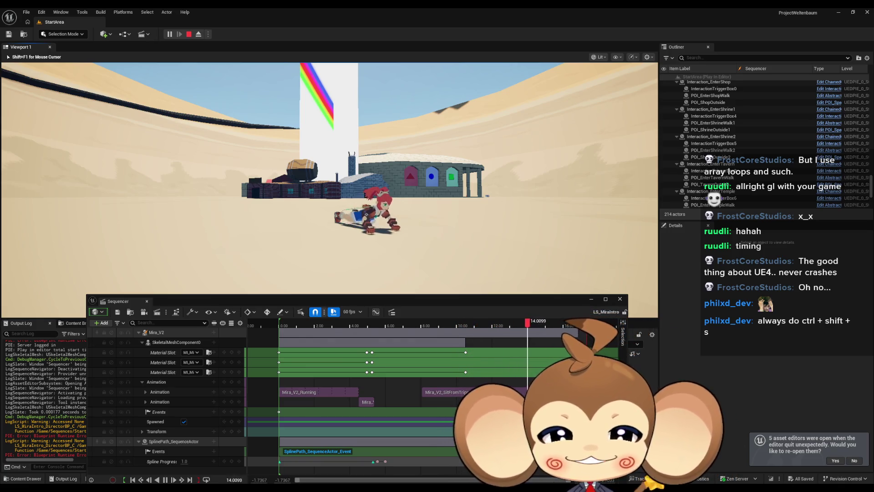
Toggle the game view fullscreen and back, then dock the floating Sequencer into the layout
key(F11)
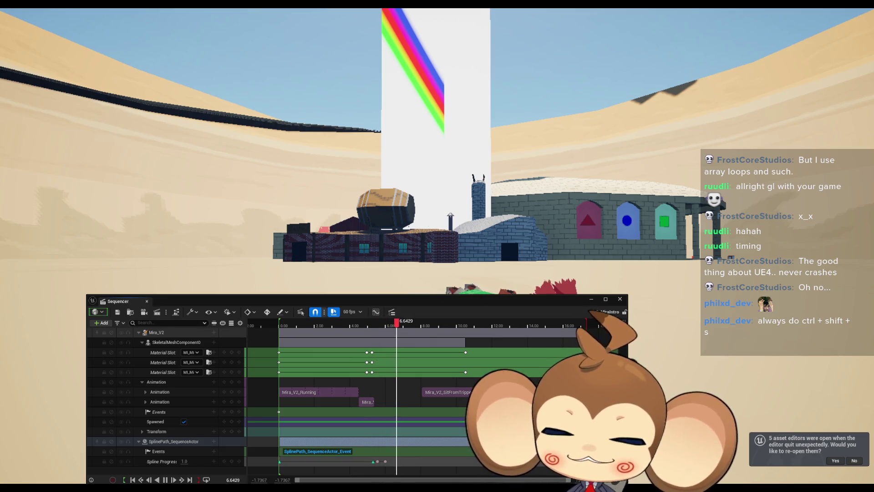
key(F11)
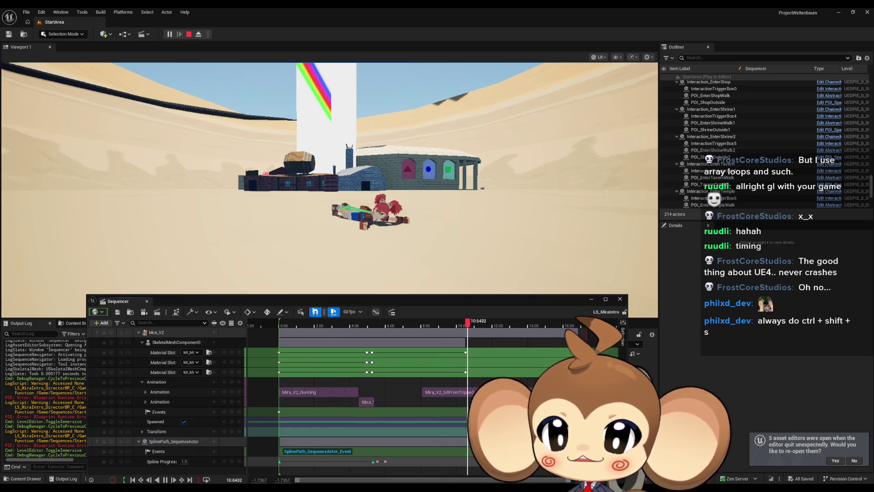
drag(262, 303, 219, 297)
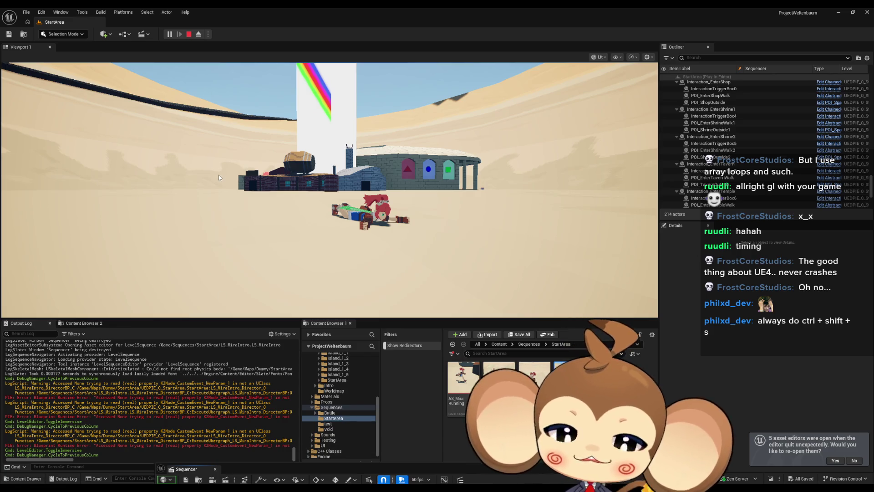
Watch the running game in fullscreen, restore the editor layout, then stop the PIE session
key(F11)
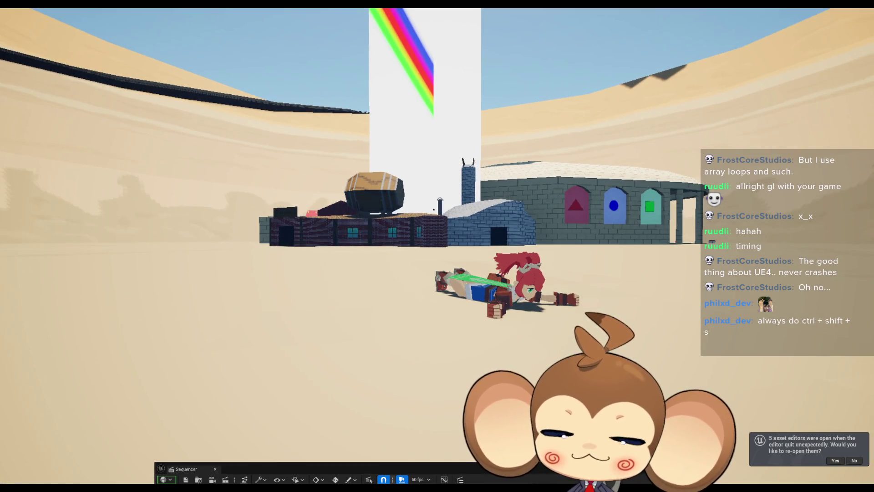
key(F11)
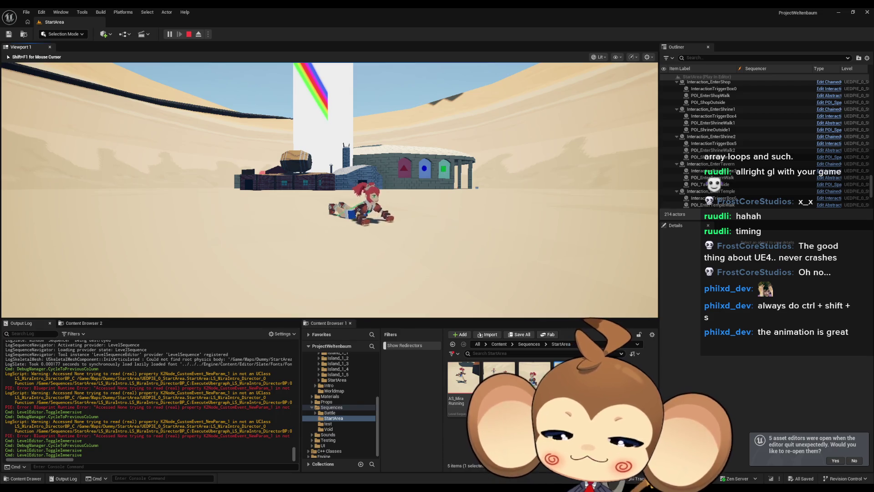
key(F11)
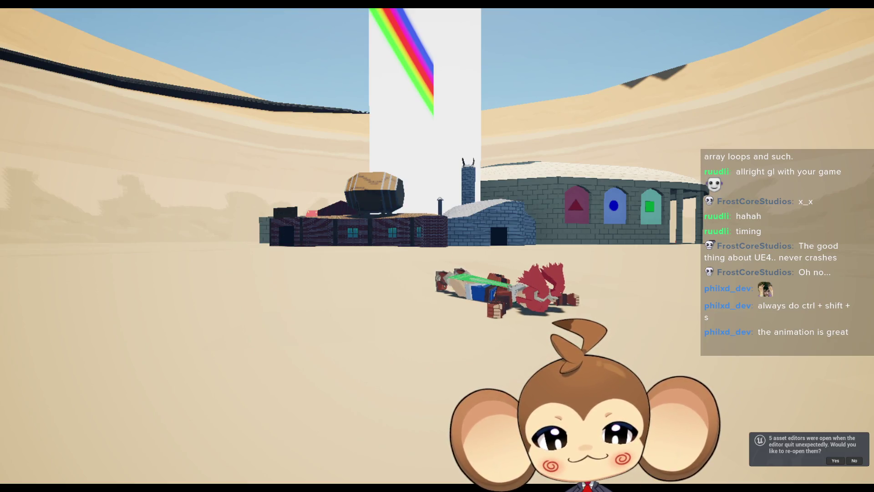
key(F11)
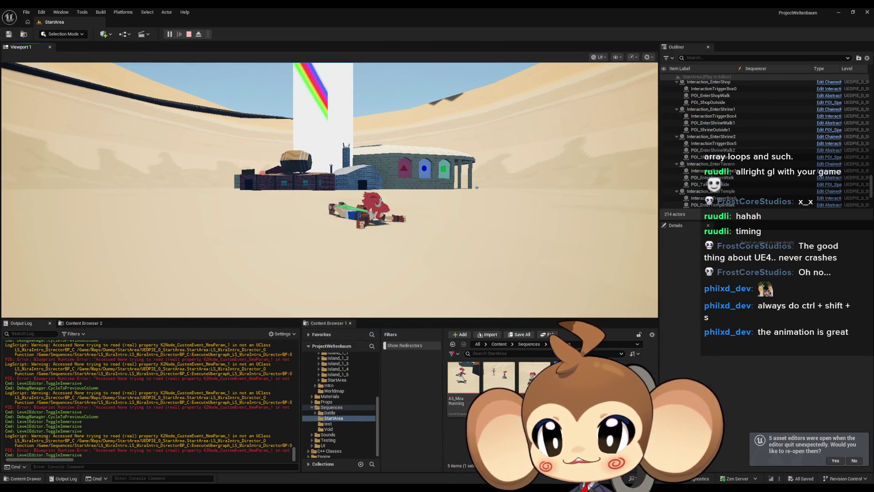
click(189, 34)
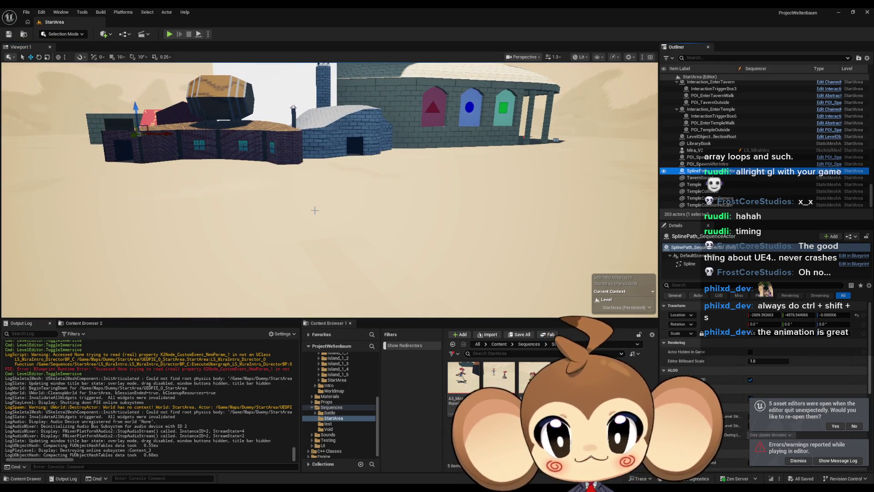
Select SplinePath_SequenceActor's spline component and frame the spline path in the viewport
key(f)
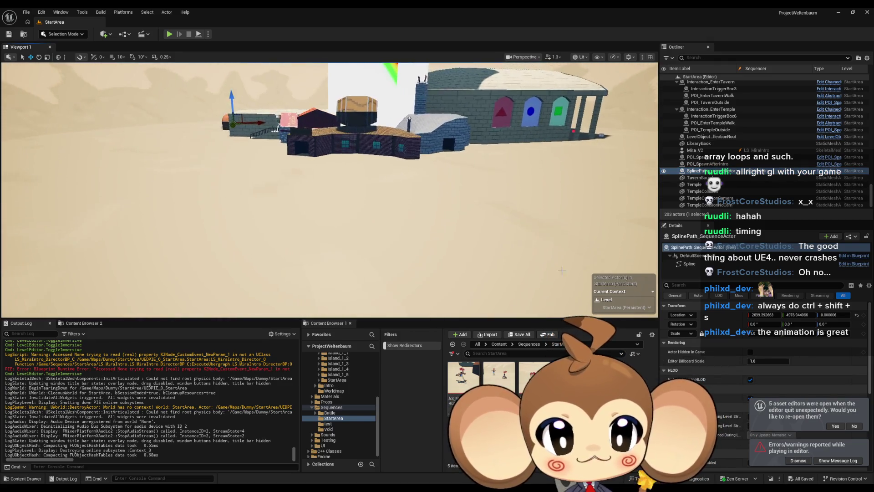
click(689, 264)
key(f)
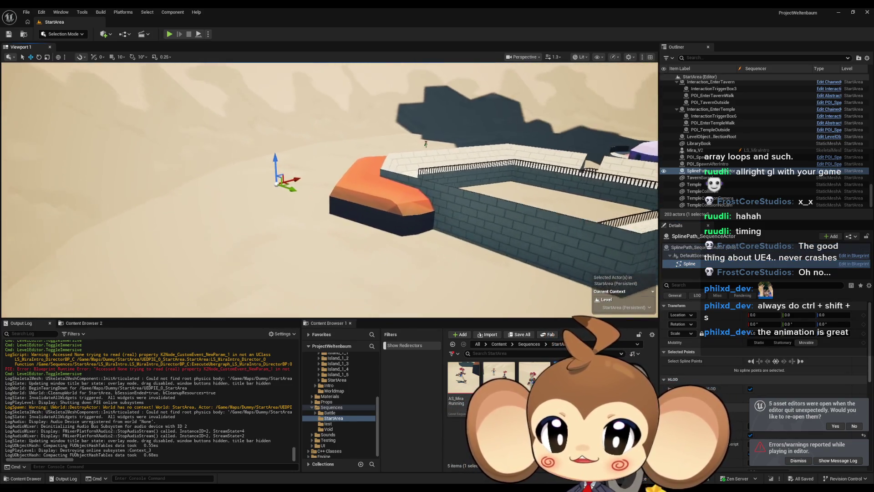
click(455, 173)
key(f)
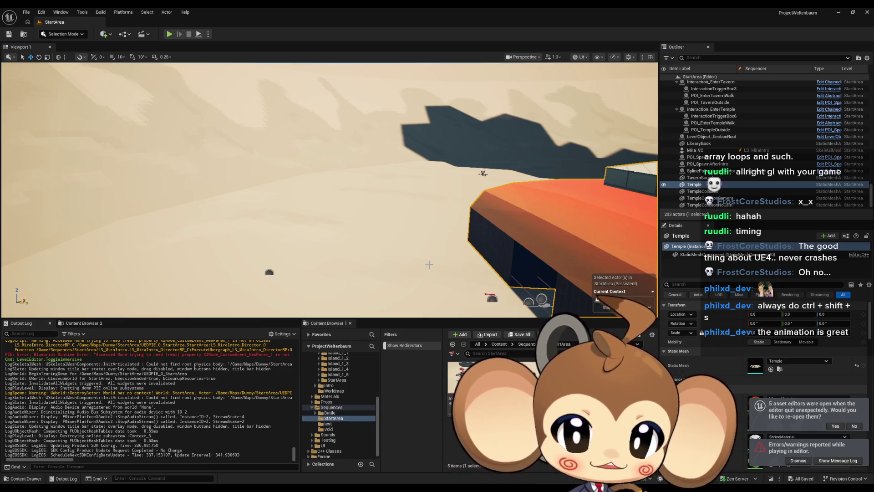
key(ctrl+z)
key(f)
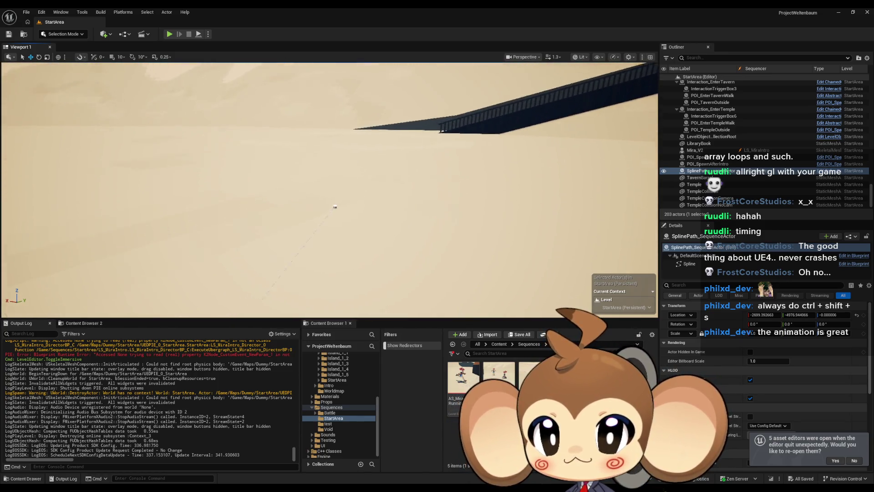
Select one spline point and move it slightly to the right
click(360, 282)
key(f)
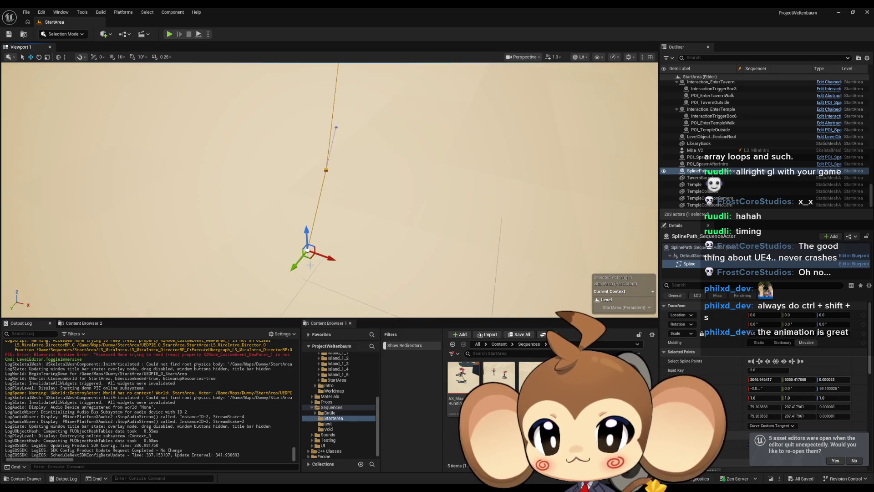
mouse_move(309, 258)
mouse_down()
mouse_move(320, 260)
mouse_move(325, 168)
mouse_up()
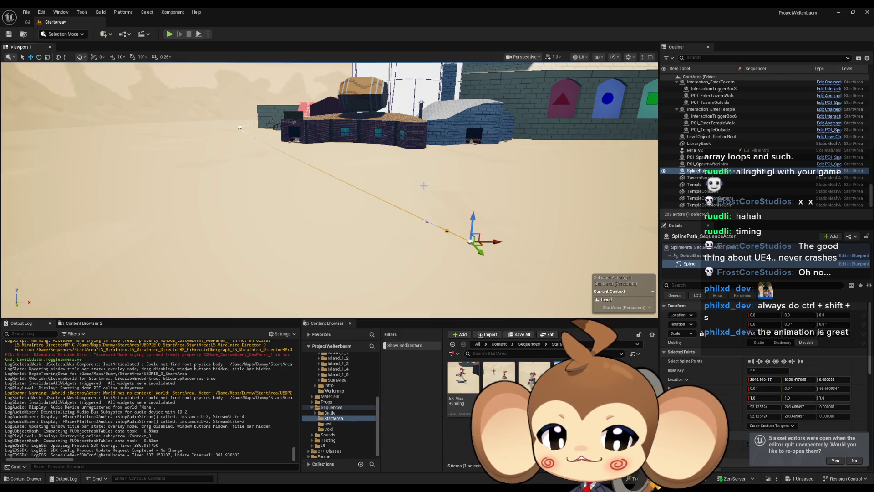
mouse_move(430, 183)
mouse_down()
mouse_move(430, 155)
mouse_move(427, 183)
mouse_up()
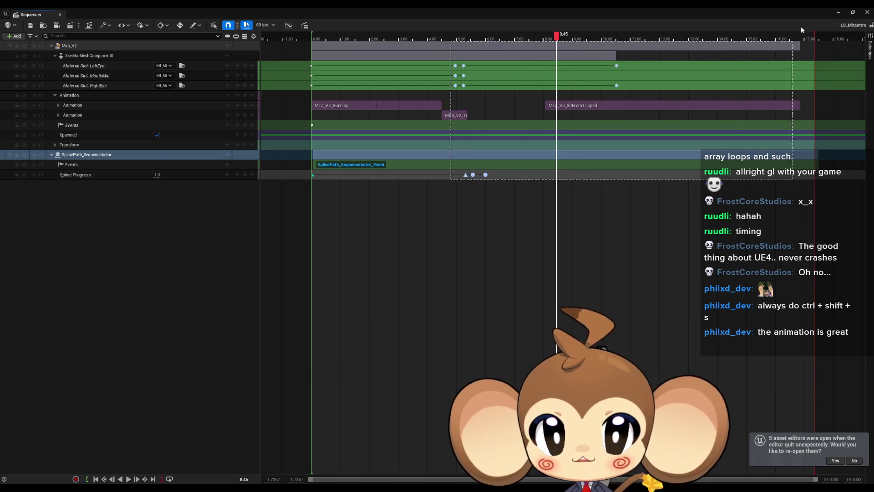
Move Mira_V2_Tripping_Anim and its eye, mouth and spline-progress keys later, to start near 8.9 s
drag(832, 30, 832, 31)
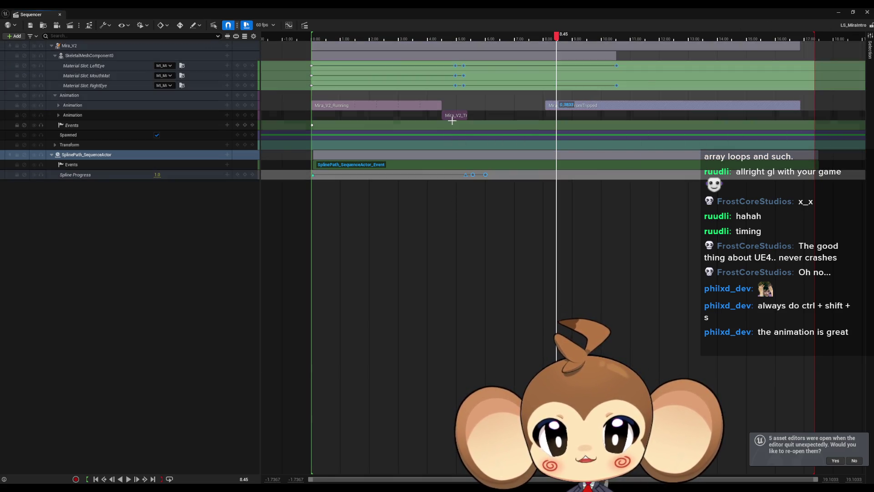
scroll(479, 83, up, 4)
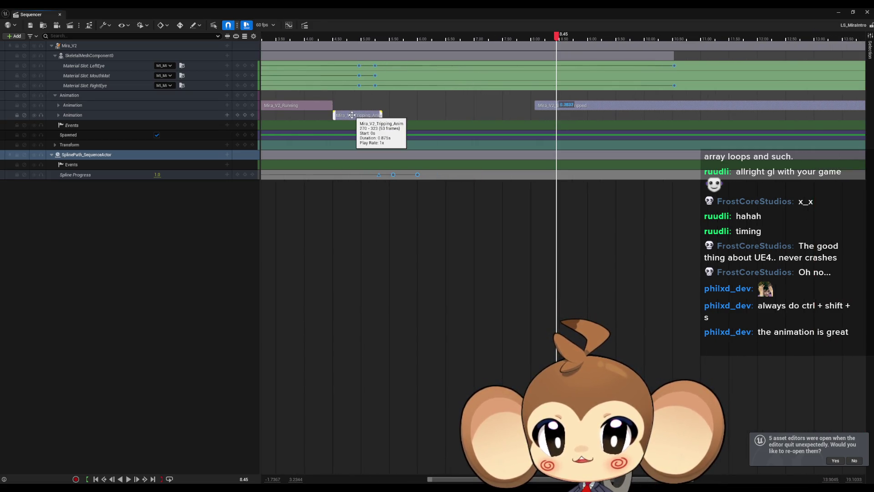
drag(352, 116, 603, 119)
scroll(408, 240, down, 5)
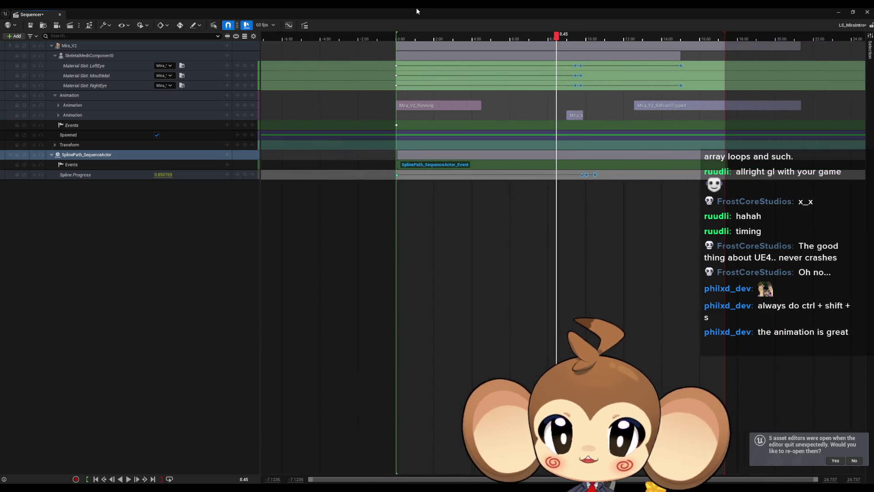
double_click(421, 18)
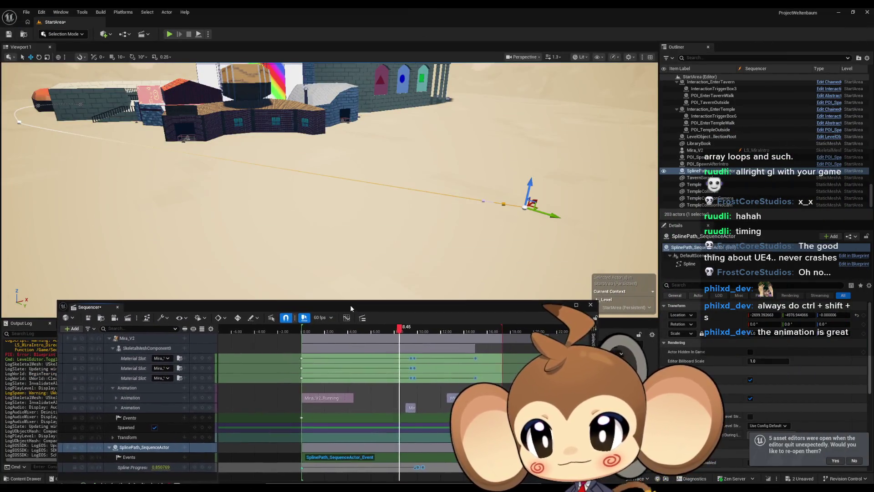
Save LS_MiraIntro and preview it during a play test using Sequencer play and rewind
click(169, 34)
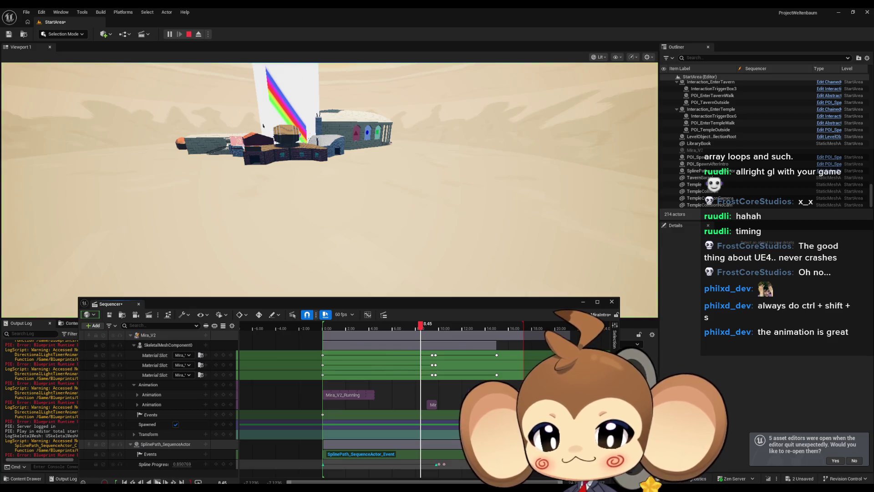
key(ctrl+s)
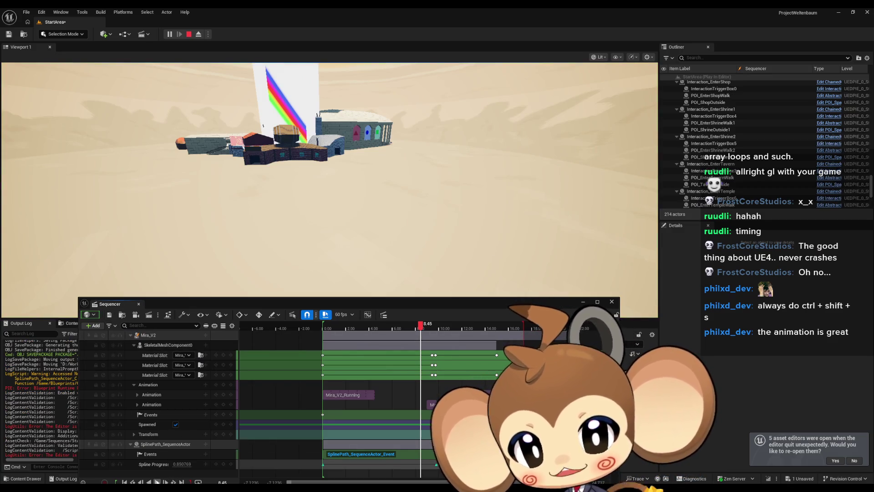
click(157, 482)
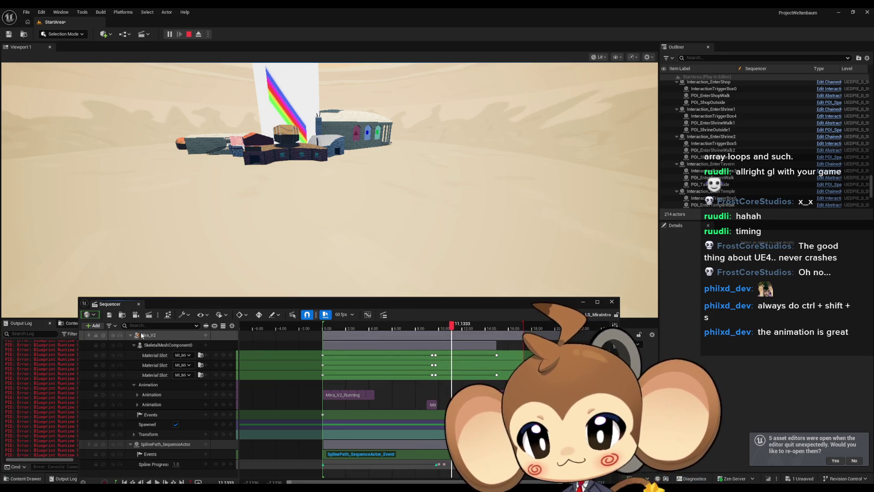
click(124, 481)
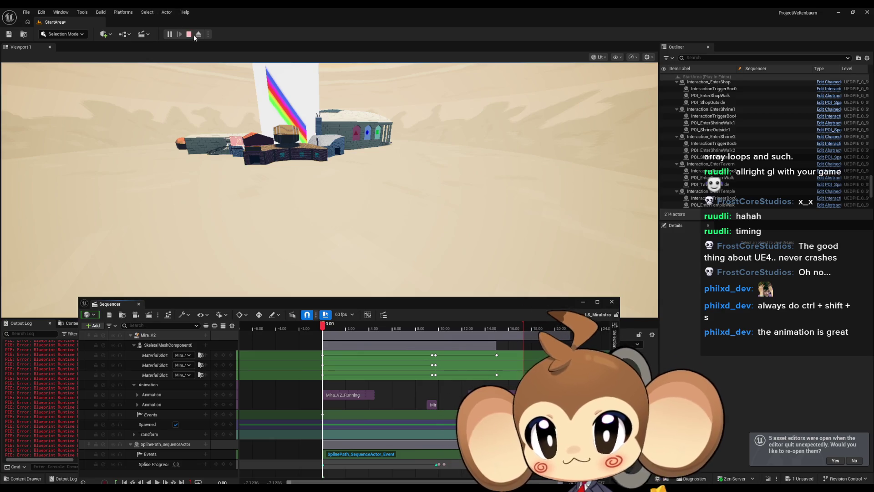
click(189, 34)
Restart the play test, play the intro from the start, then stop the session
click(169, 35)
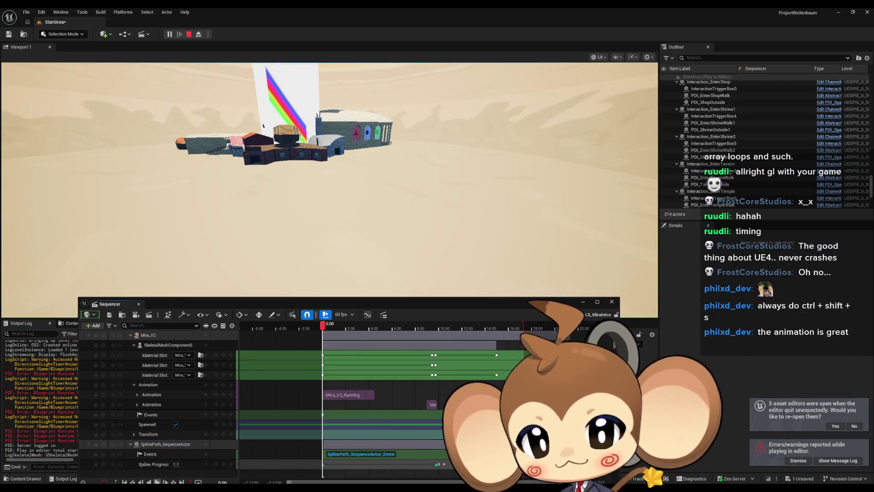
click(158, 482)
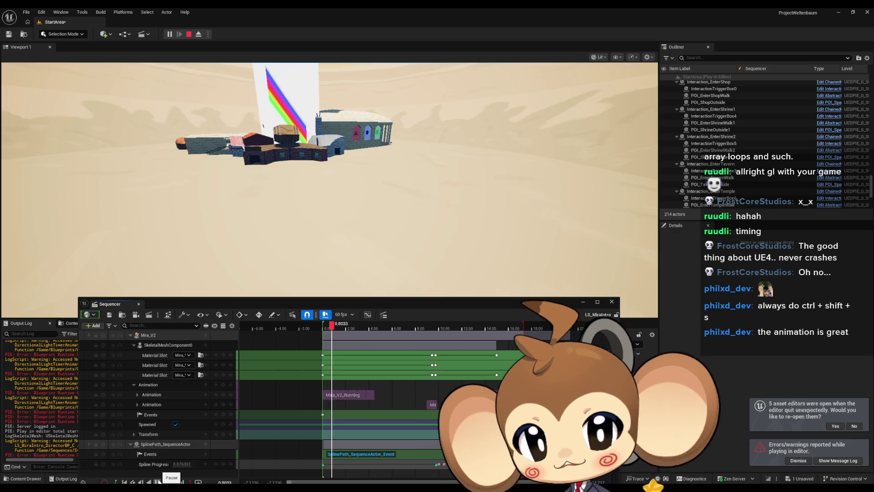
click(279, 286)
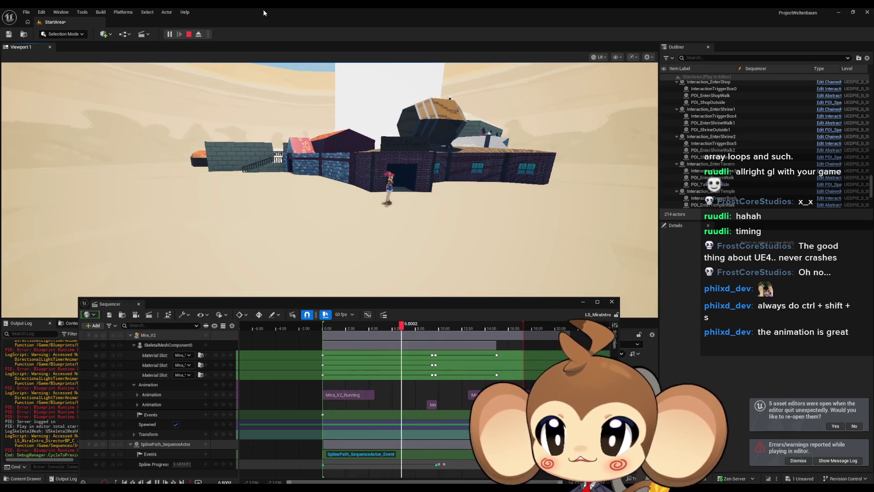
key(shift+F1)
click(410, 227)
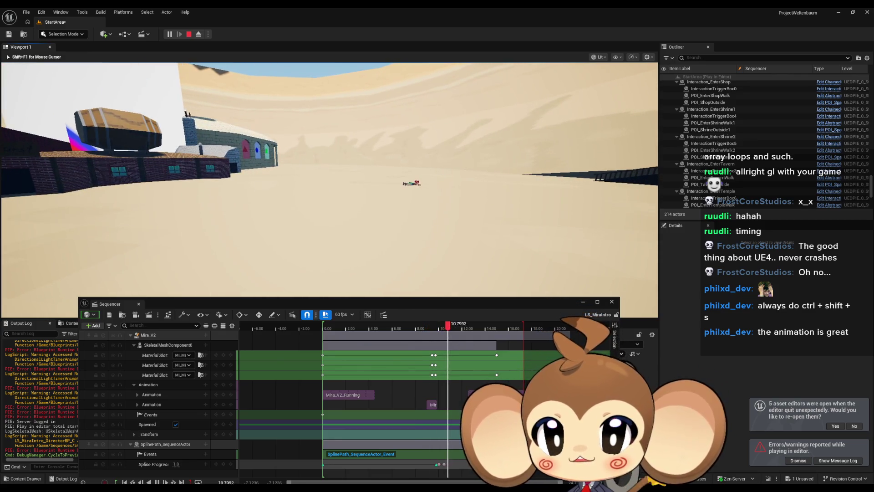
key(shift+F1)
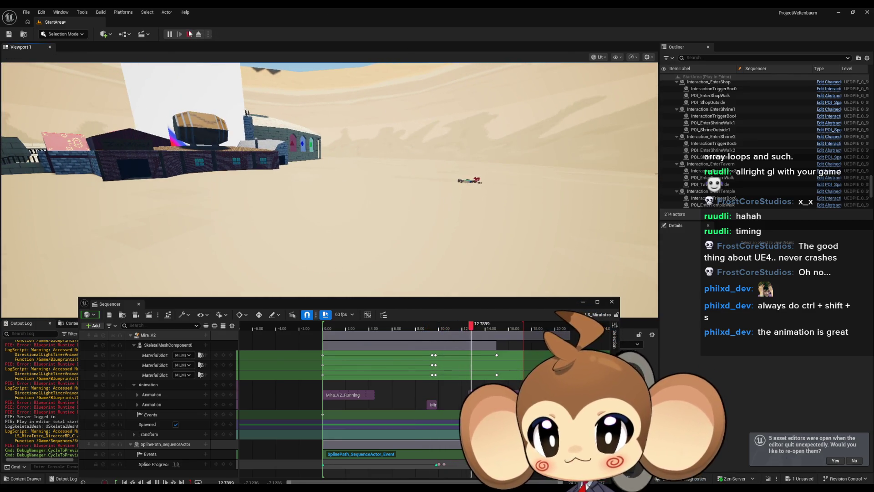
click(189, 34)
click(245, 449)
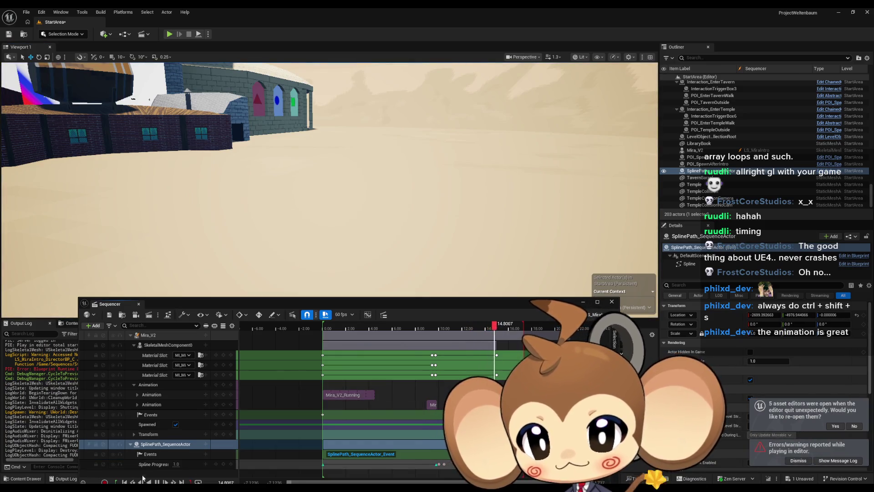
Adjust the Mira_V2_Running section's right edge, trimming the clip to 9 s long
drag(373, 394, 411, 397)
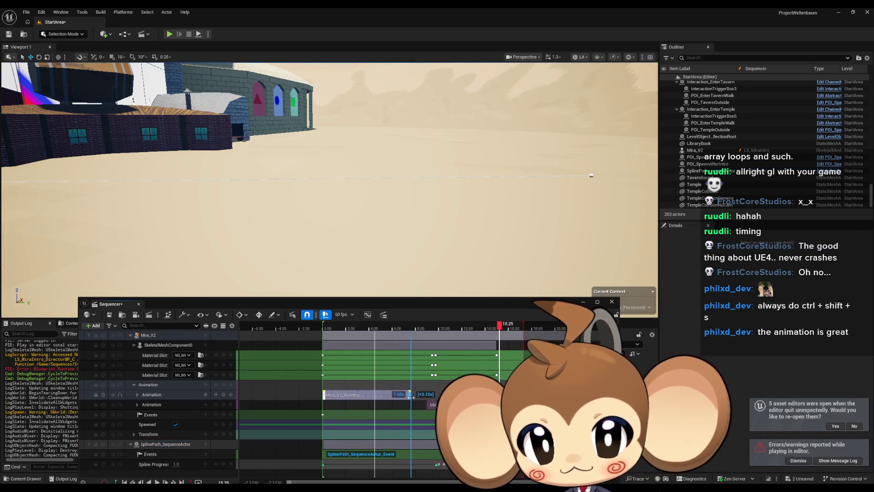
scroll(301, 397, up, 8)
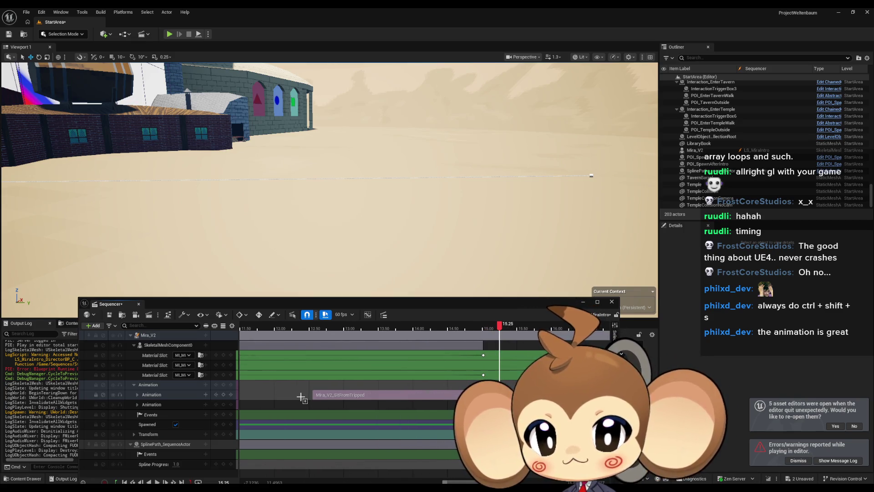
scroll(301, 398, down, 3)
scroll(350, 394, up, 3)
drag(350, 395, 364, 394)
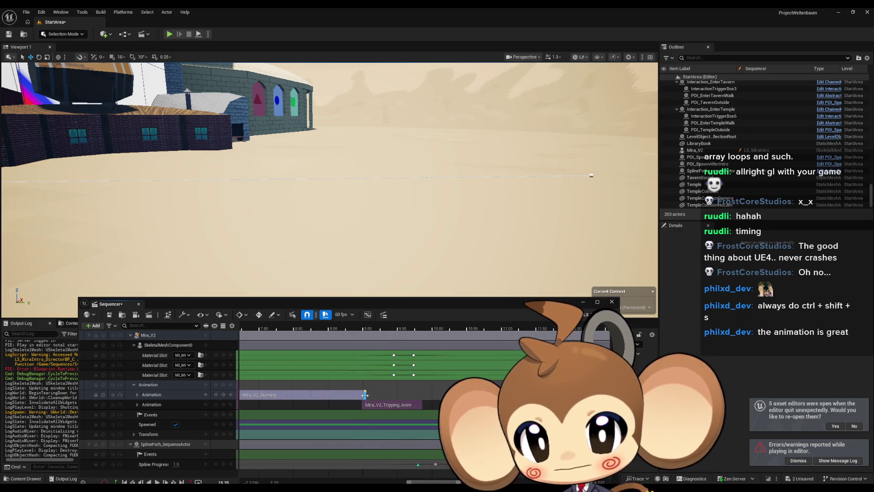
scroll(365, 394, up, 10)
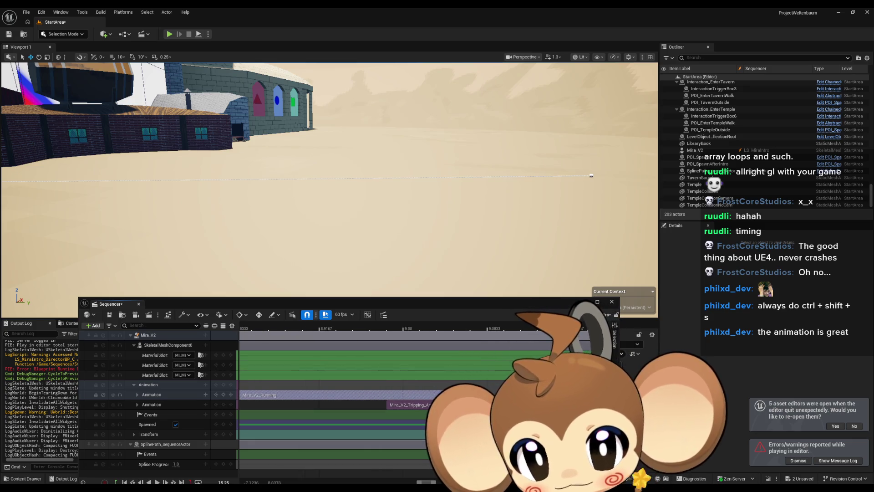
drag(428, 394, 402, 394)
scroll(394, 412, down, 10)
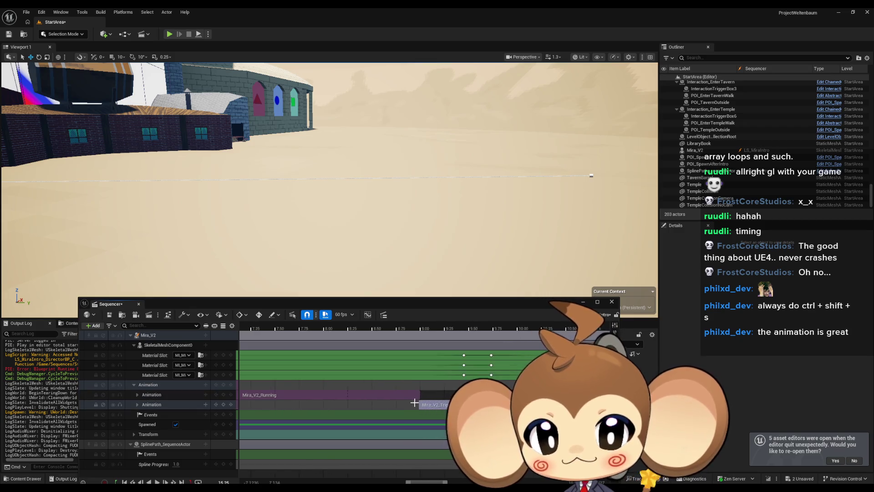
scroll(423, 399, down, 3)
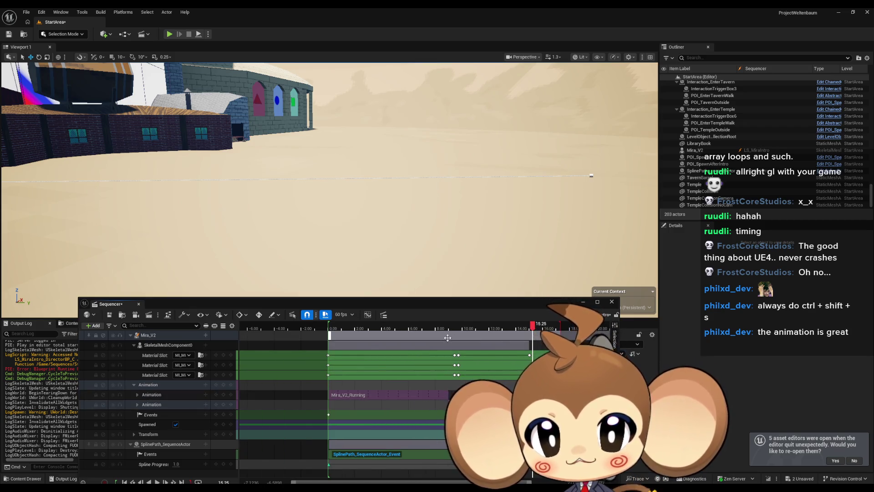
Select the keys near the running section's end, save the sequence and rewind to the start
mouse_move(449, 331)
mouse_down()
mouse_move(459, 437)
mouse_move(476, 460)
mouse_move(531, 469)
mouse_up()
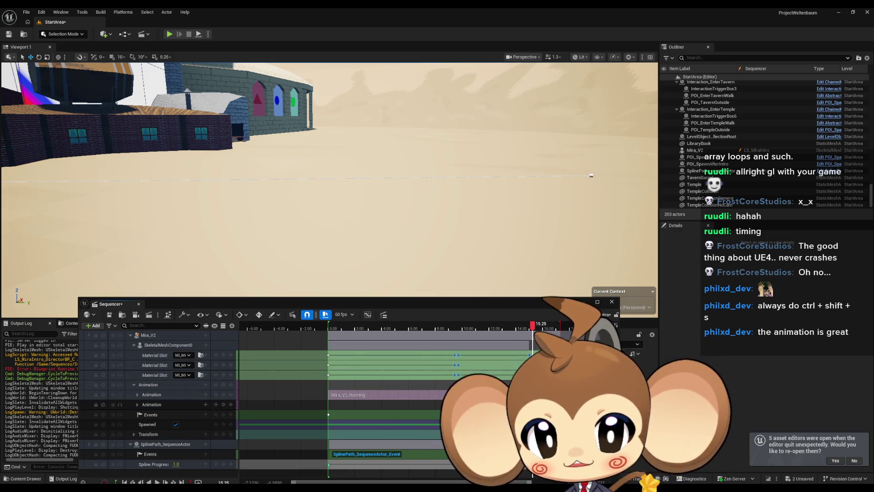
scroll(450, 402, up, 8)
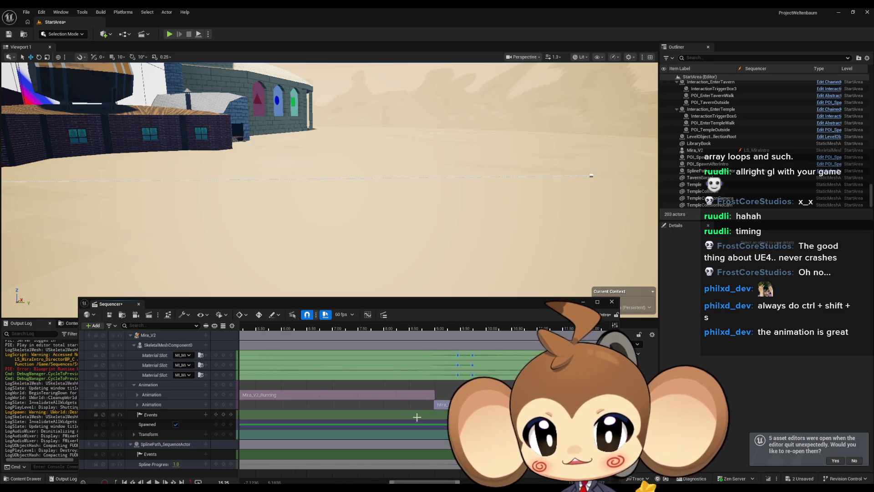
scroll(438, 403, up, 4)
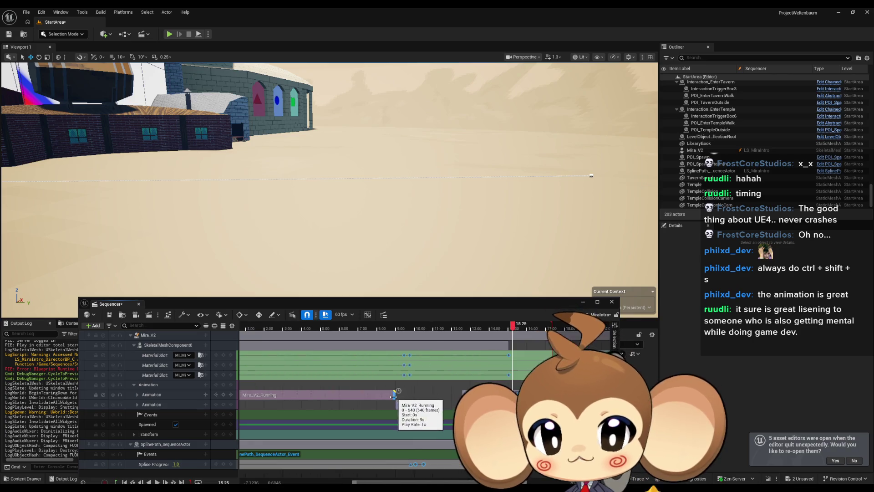
scroll(392, 403, down, 15)
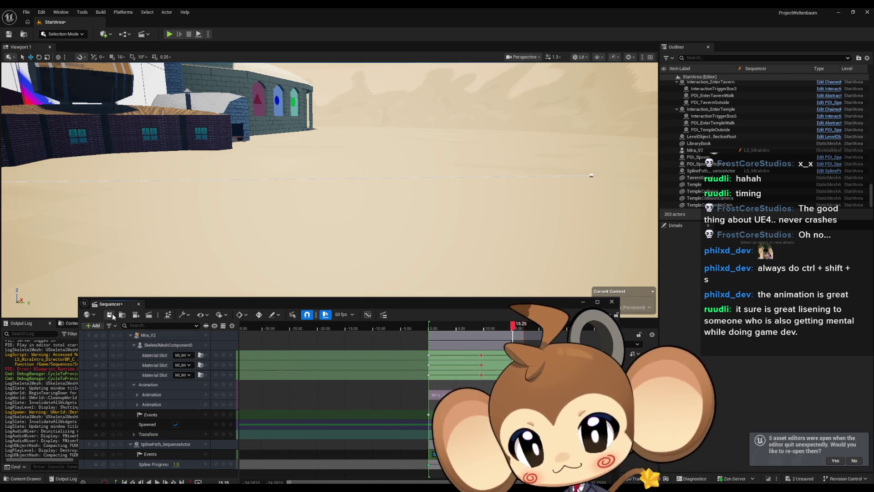
key(ctrl+s)
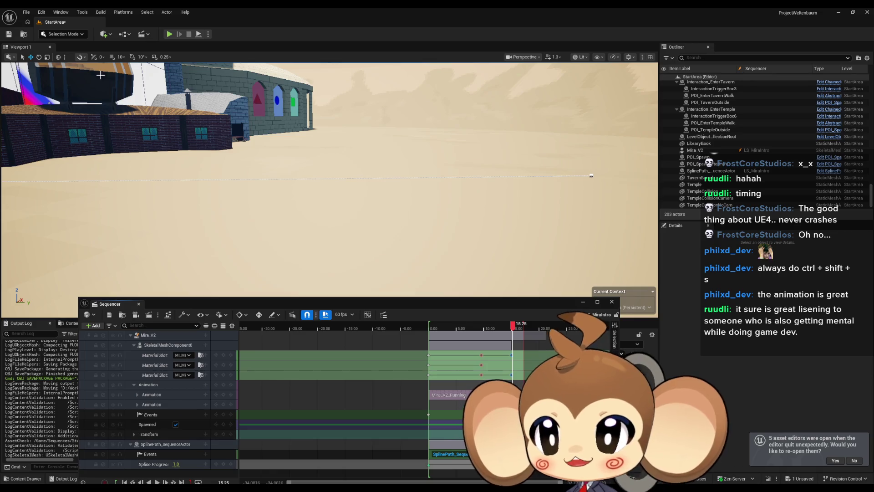
key(Up)
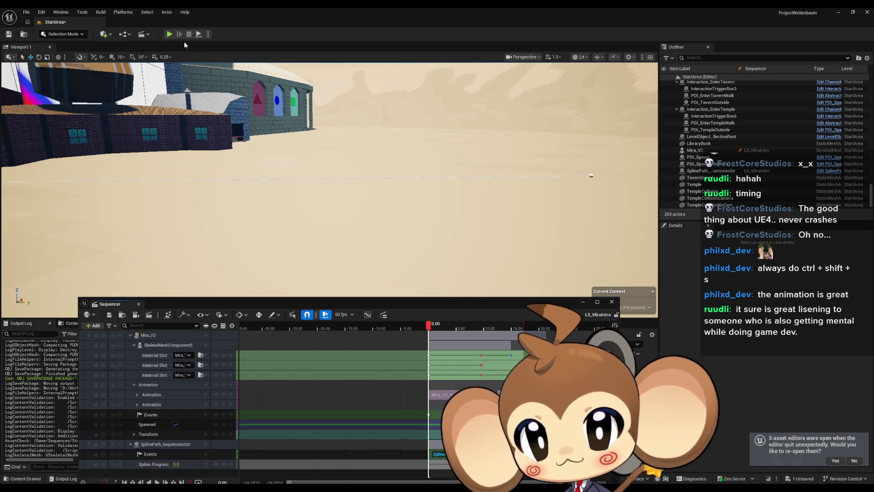
click(170, 34)
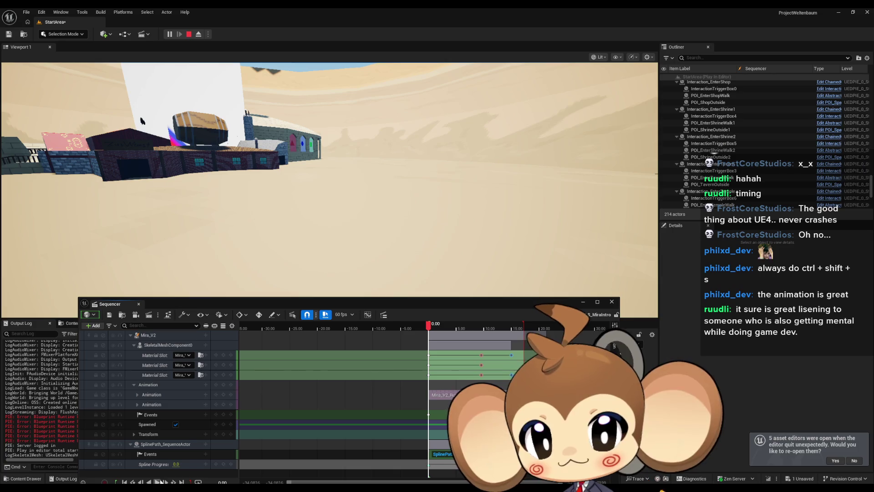
Minimize Sequencer, watch Mira trip onto the sand in the play test, then stop it
click(584, 302)
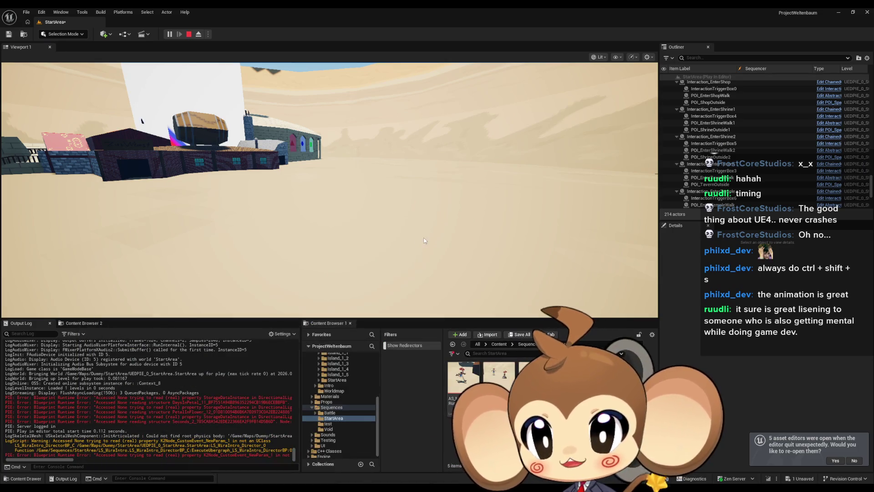
click(425, 241)
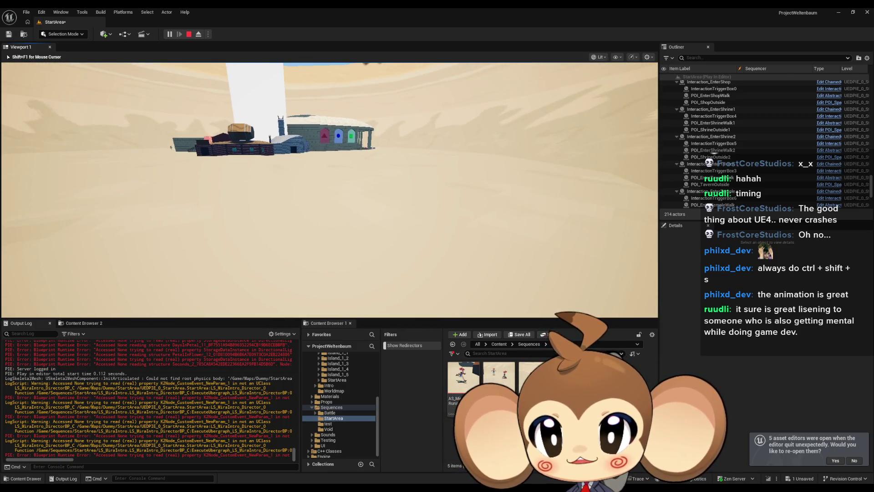
key(shift+F1)
scroll(743, 167, down, 5)
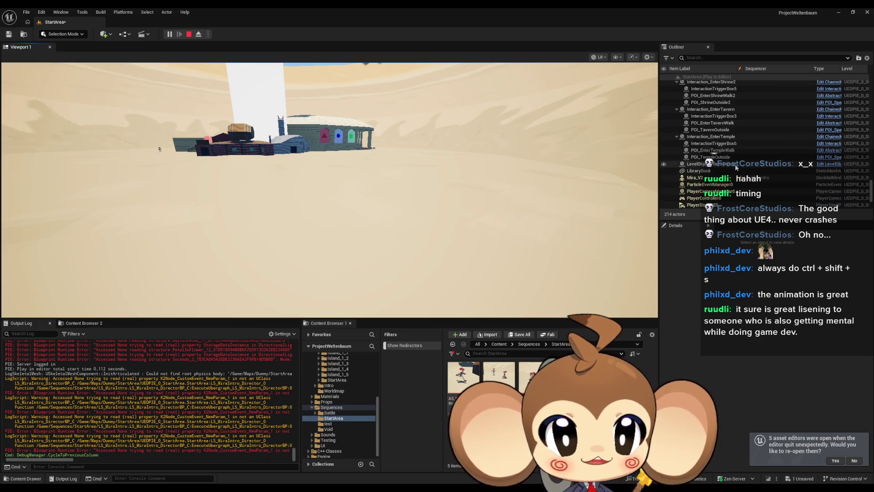
click(189, 35)
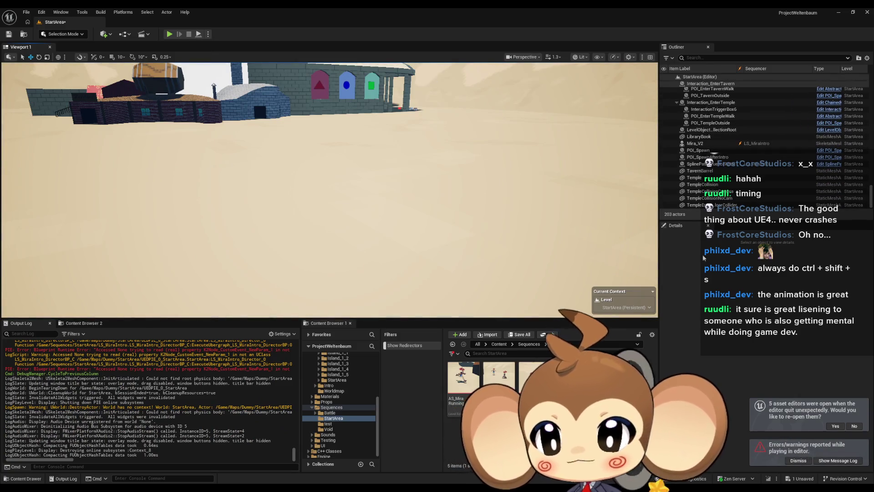
Bring the main editor forward and set POI_SpawnAfterIntro's Location Z to 0
mouse_move(346, 485)
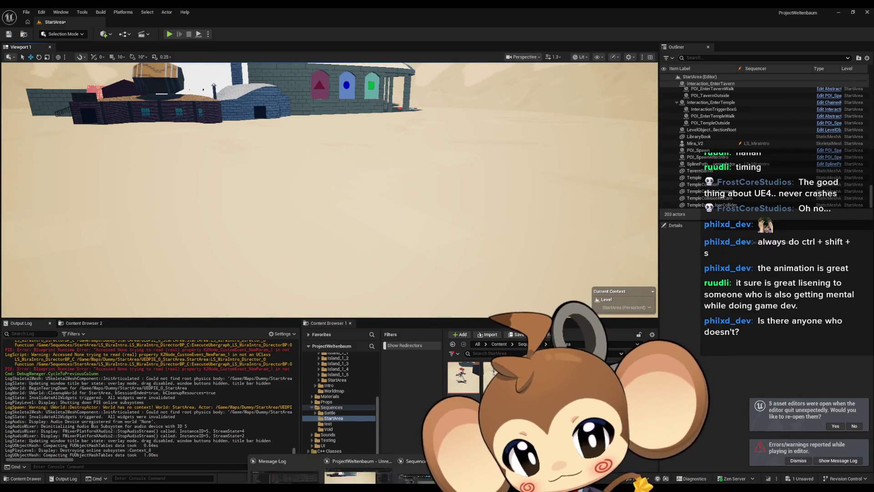
mouse_move(419, 464)
click(358, 457)
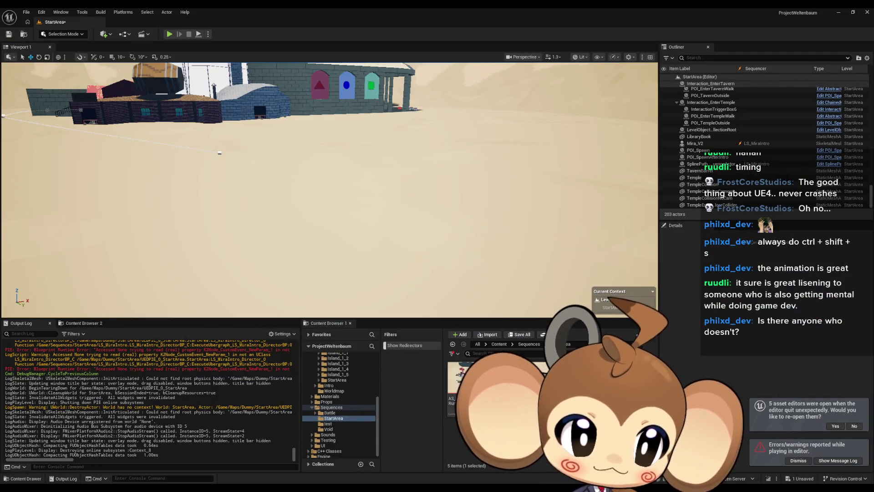
scroll(736, 160, up, 4)
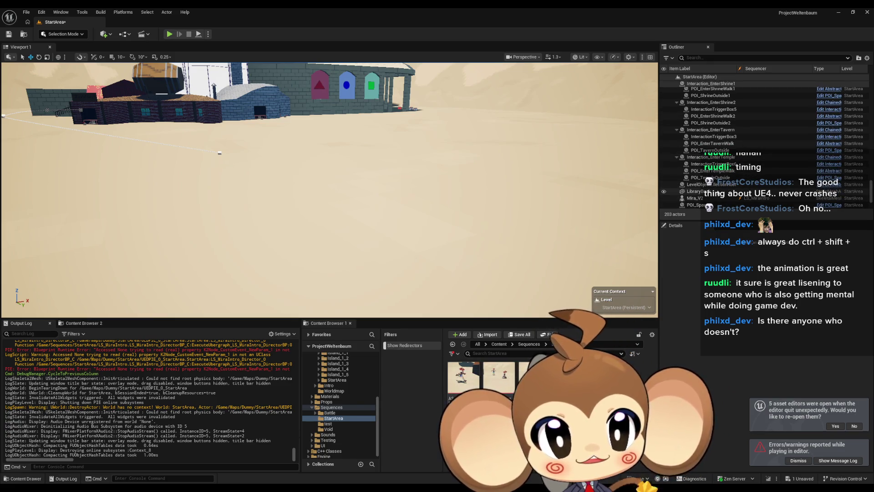
scroll(739, 159, down, 4)
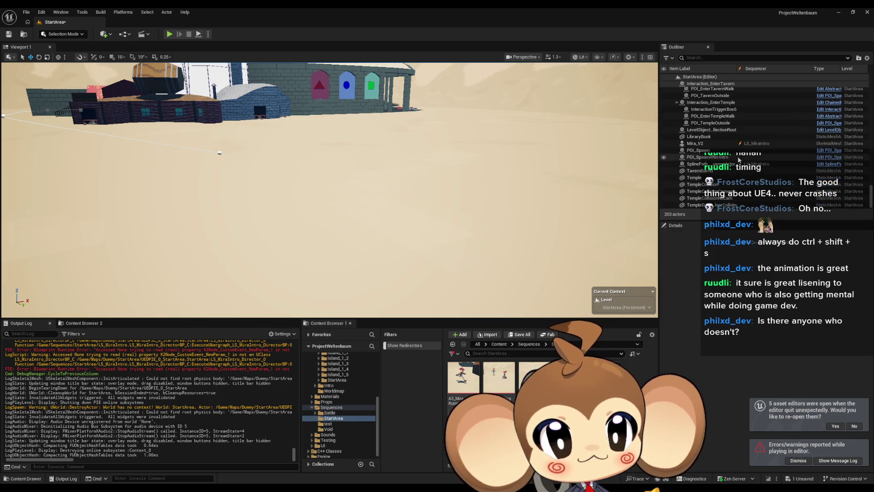
click(706, 158)
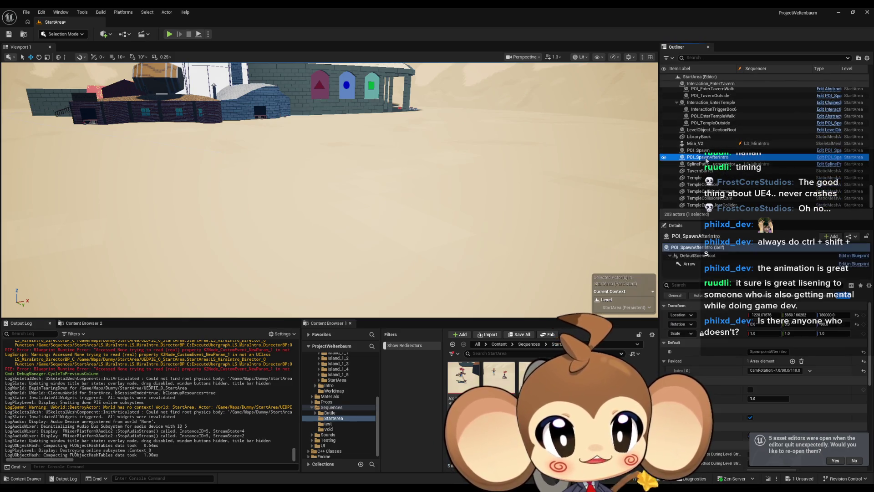
click(842, 314)
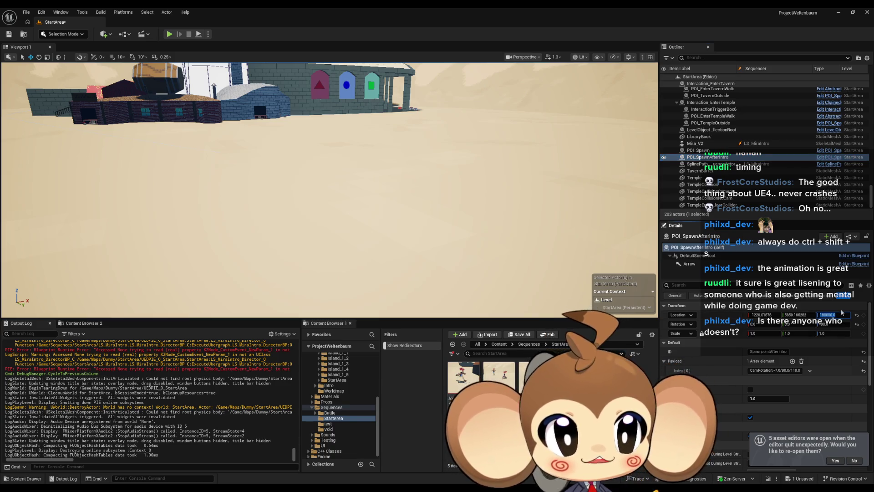
text(0)
key(Return)
key(f)
drag(319, 228, 318, 186)
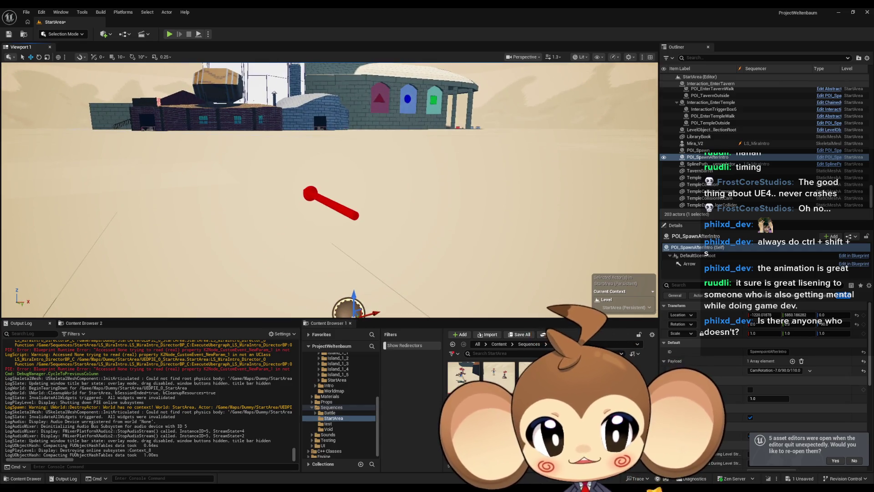
Undo the Z change back to 180000, save StartArea and start another play test
key(ctrl+z)
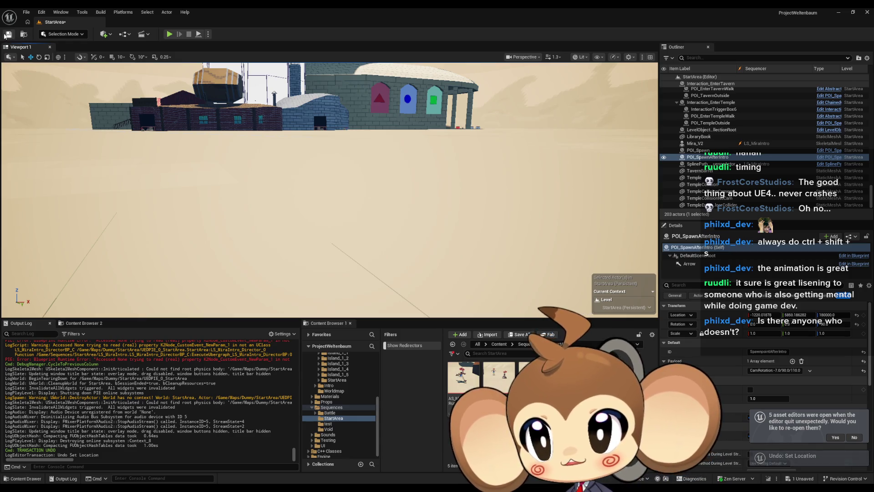
click(5, 36)
click(178, 30)
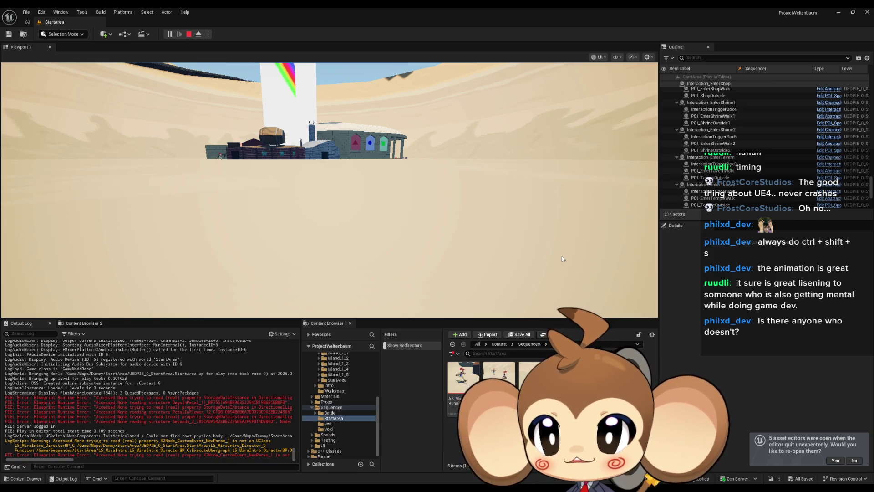
Watch the intro in the running game, end the play test and deselect POI_SpawnAfterIntro
click(263, 162)
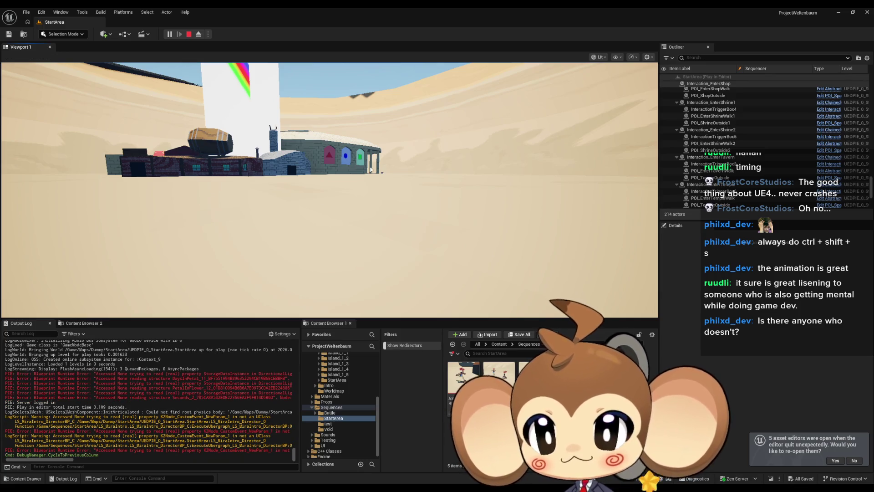
key(Escape)
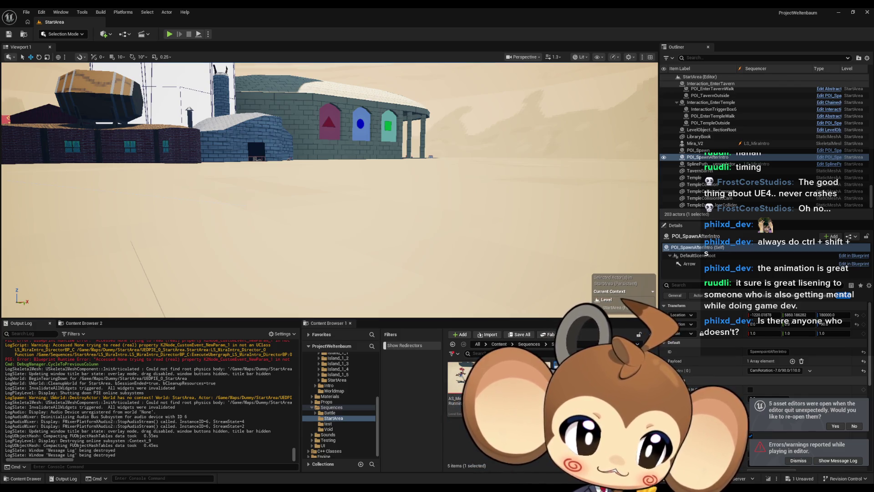
key(Escape)
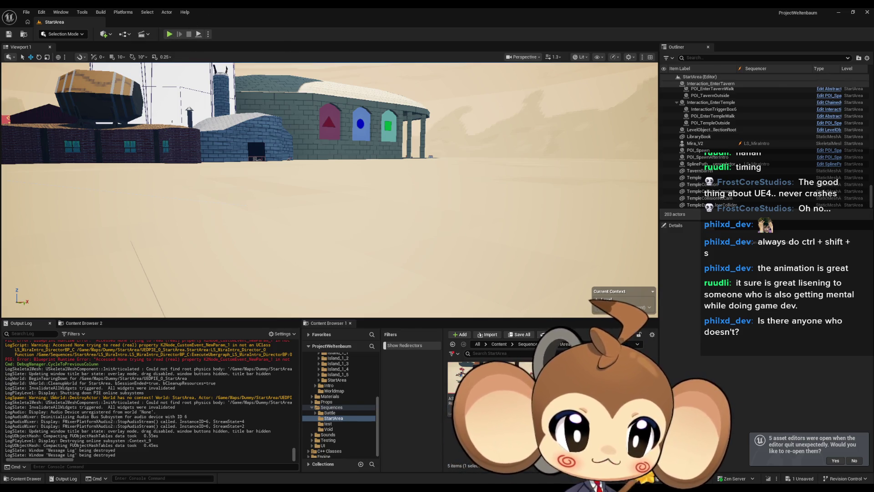
Play-test fullscreen to watch Mira trip onto the sand, stop, then show the top Content folder
click(169, 35)
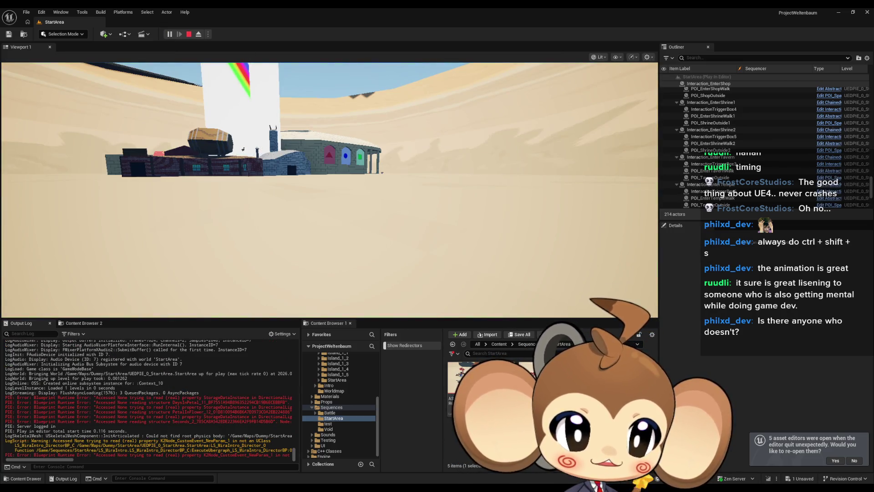
click(381, 231)
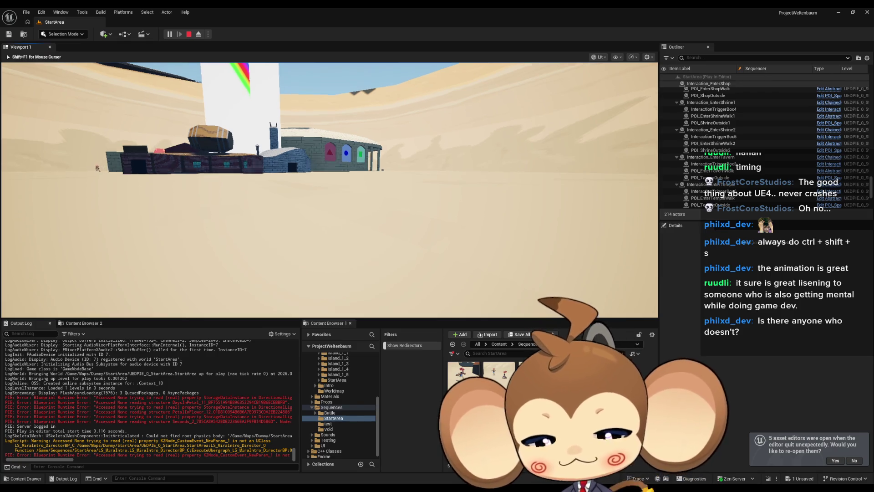
key(F11)
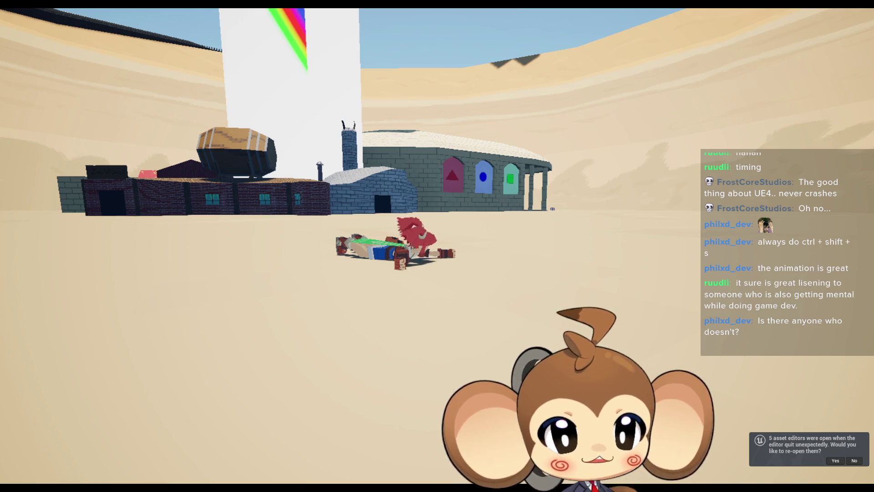
key(F11)
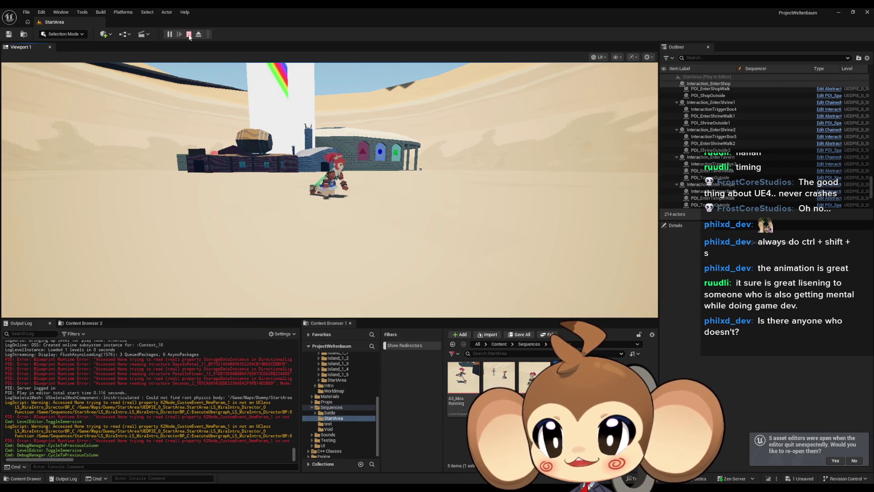
key(Escape)
click(499, 345)
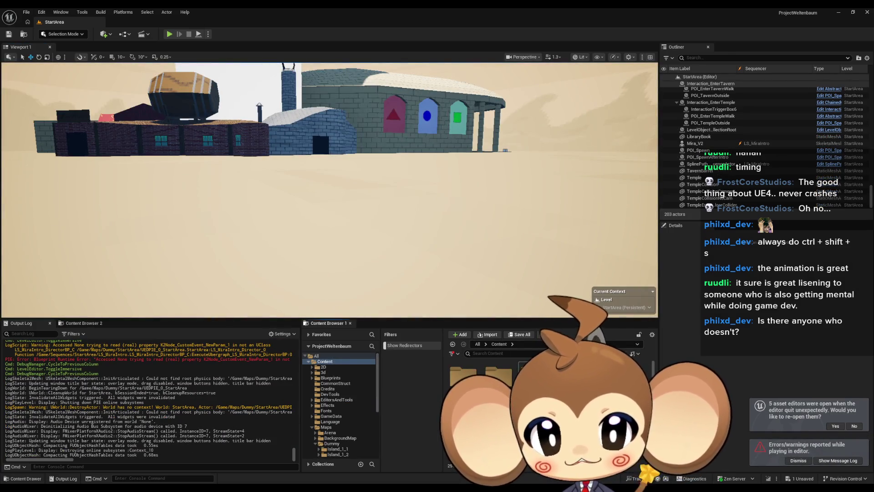
Open GameController's ExecuteCommand graph from Blueprints, inspect the credits intro SpawnActor node, then close it
click(330, 377)
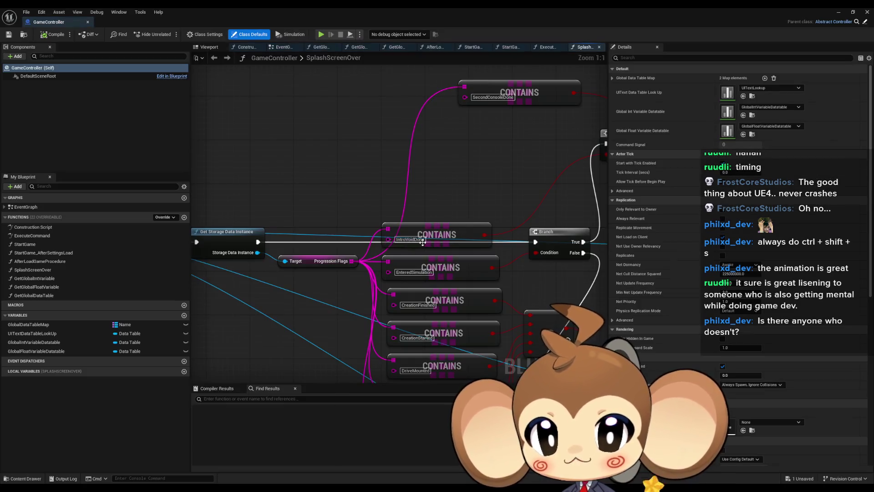
double_click(32, 235)
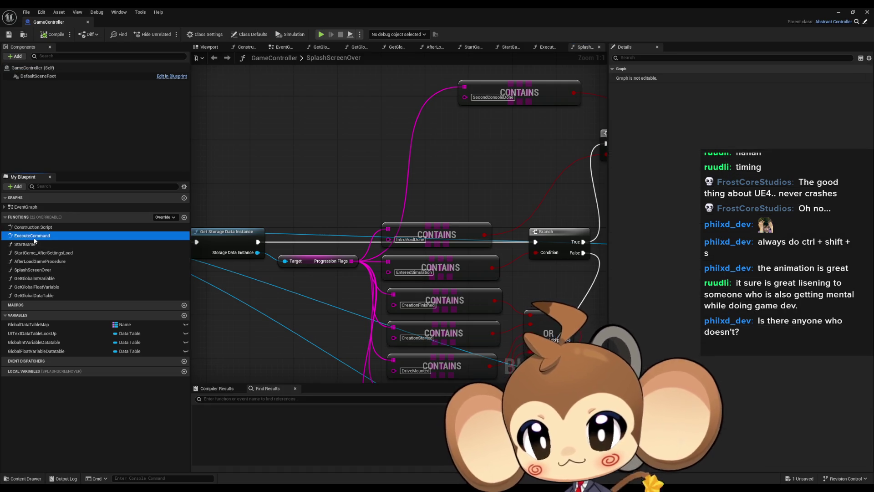
scroll(382, 292, up, 4)
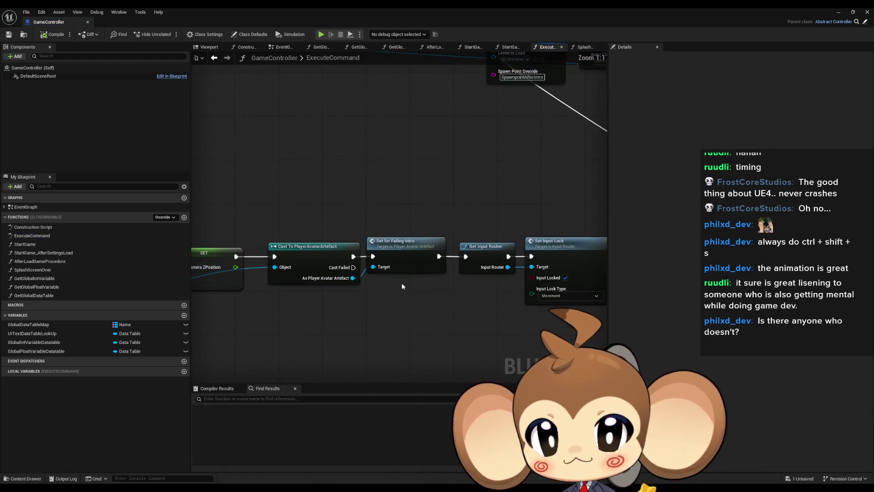
drag(547, 257, 331, 210)
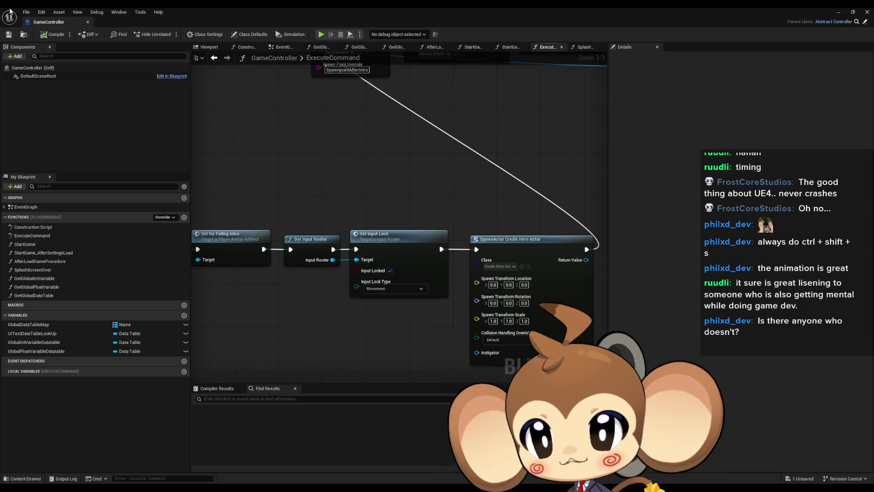
click(867, 12)
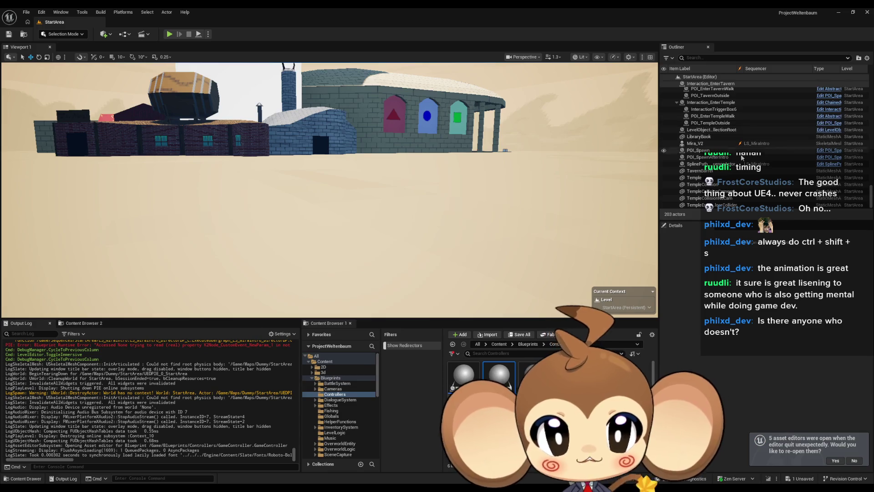
Focus on POI_SpawnAfterIntro and set its Location Z to 0
double_click(707, 157)
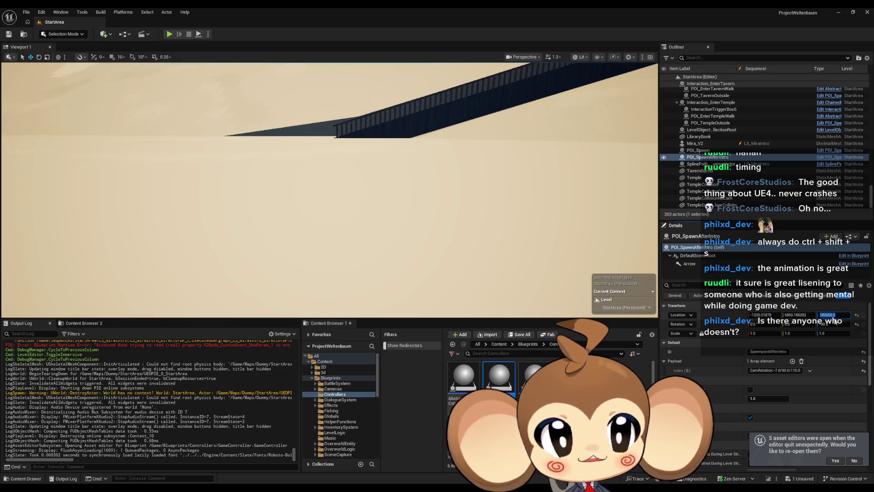
text(0)
key(Return)
Drag POI_SpawnAfterIntro across the ground to its new spot near the StartArea buildings
mouse_move(618, 156)
mouse_down()
mouse_move(569, 152)
mouse_move(622, 153)
mouse_move(640, 180)
mouse_move(646, 162)
mouse_move(576, 153)
mouse_move(320, 159)
mouse_move(28, 255)
mouse_up()
key(f)
mouse_move(357, 164)
mouse_down()
mouse_move(335, 157)
mouse_move(410, 230)
mouse_move(492, 174)
mouse_move(514, 141)
mouse_move(383, 143)
mouse_move(378, 135)
mouse_move(449, 242)
mouse_move(472, 241)
mouse_up()
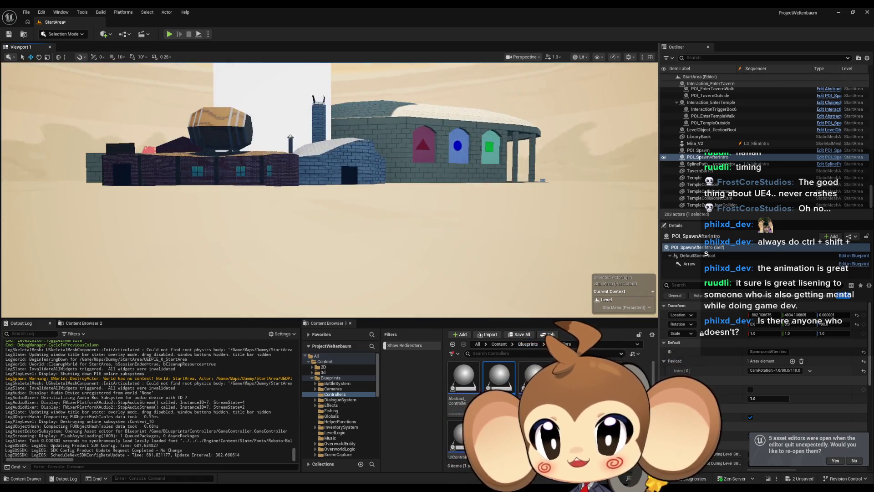
key(f)
mouse_move(440, 210)
mouse_down()
mouse_move(424, 207)
mouse_move(440, 209)
mouse_up()
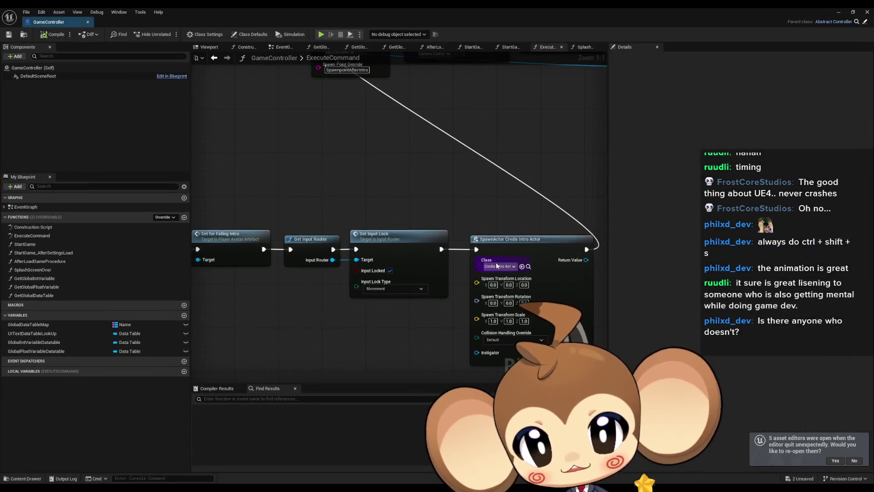
Select the SpawnActor Credis Intro Actor node in GameController's ExecuteCommand graph
scroll(456, 192, up, 5)
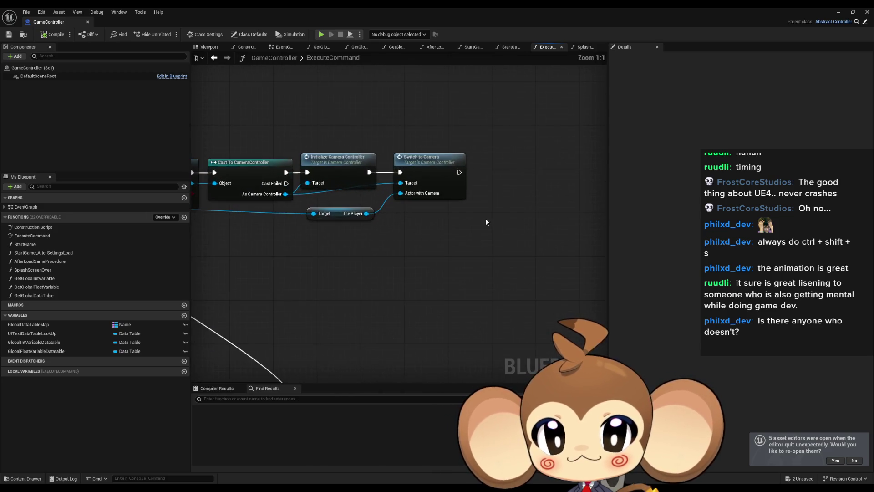
mouse_move(482, 240)
mouse_down()
mouse_move(456, 218)
mouse_move(509, 191)
mouse_up()
click(523, 269)
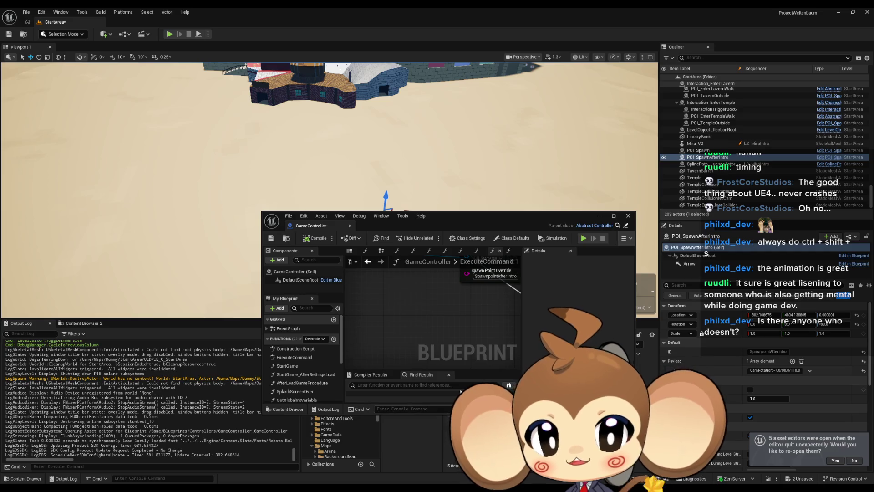
Open the Credis_Intro_Actor Blueprint maximized and bring its Delay chain into view
drag(470, 215, 466, 116)
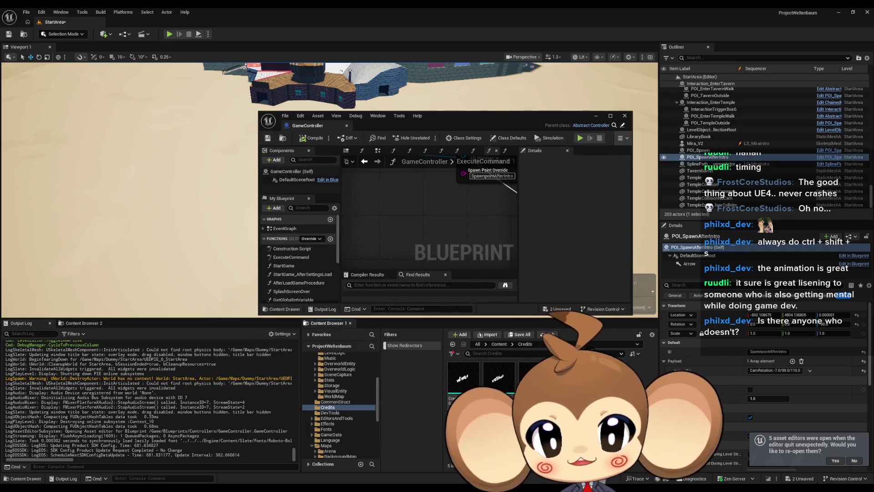
double_click(499, 376)
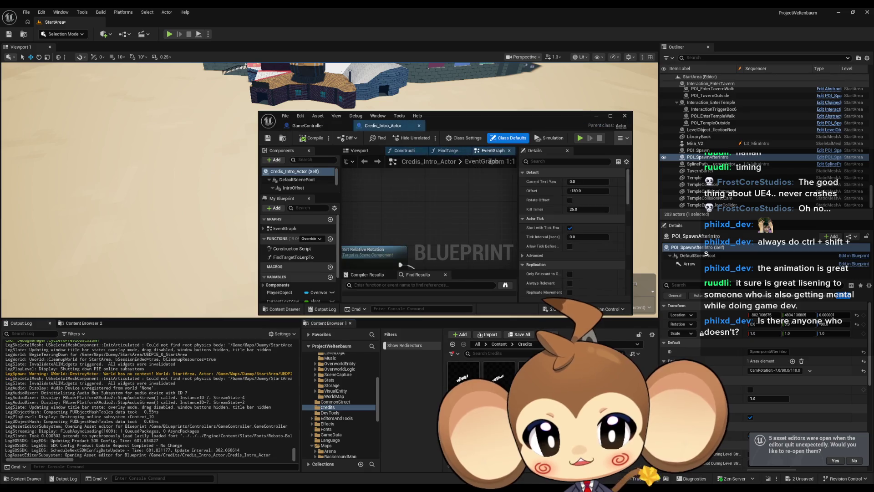
double_click(451, 117)
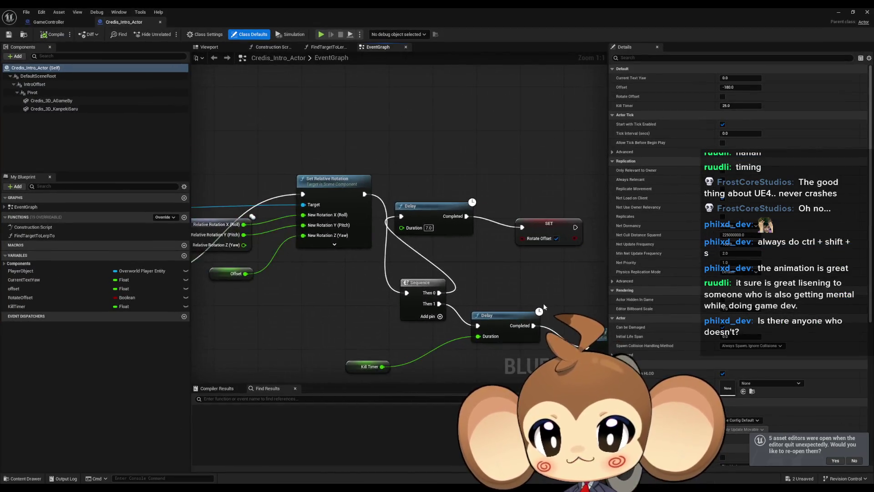
scroll(456, 327, down, 3)
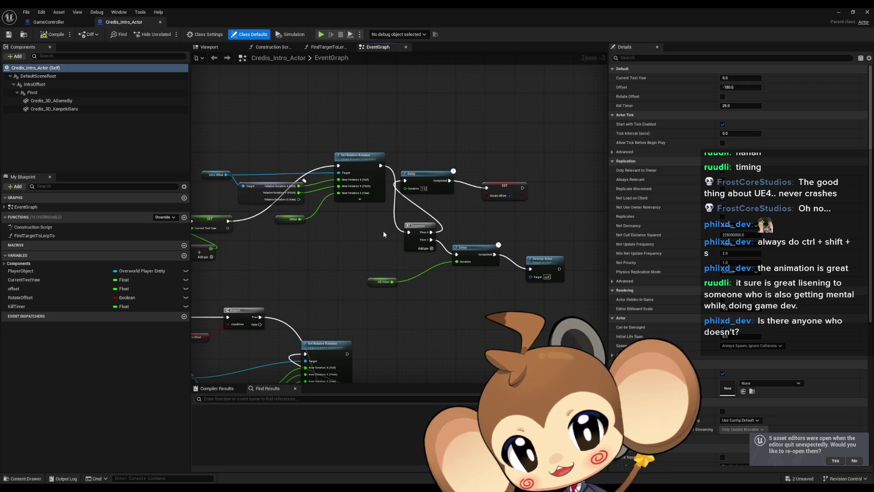
click(422, 173)
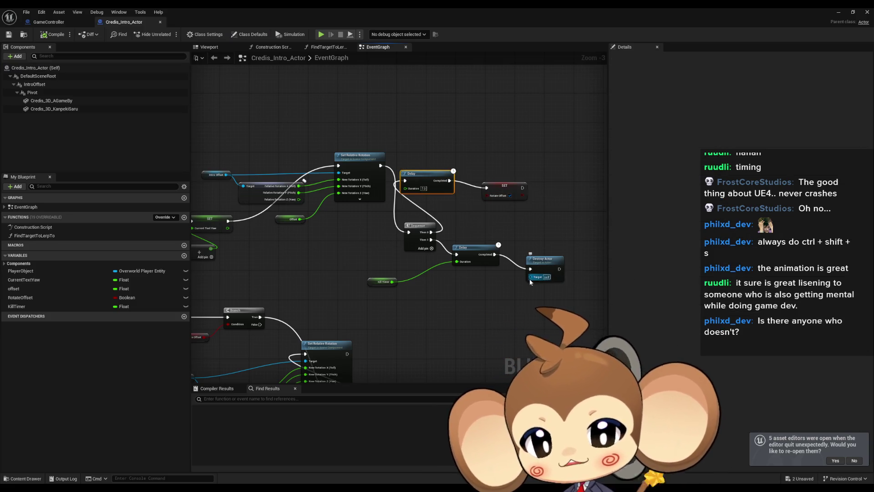
mouse_move(492, 297)
mouse_down()
mouse_move(515, 268)
mouse_move(502, 238)
mouse_move(415, 250)
mouse_move(460, 252)
mouse_move(442, 326)
mouse_up()
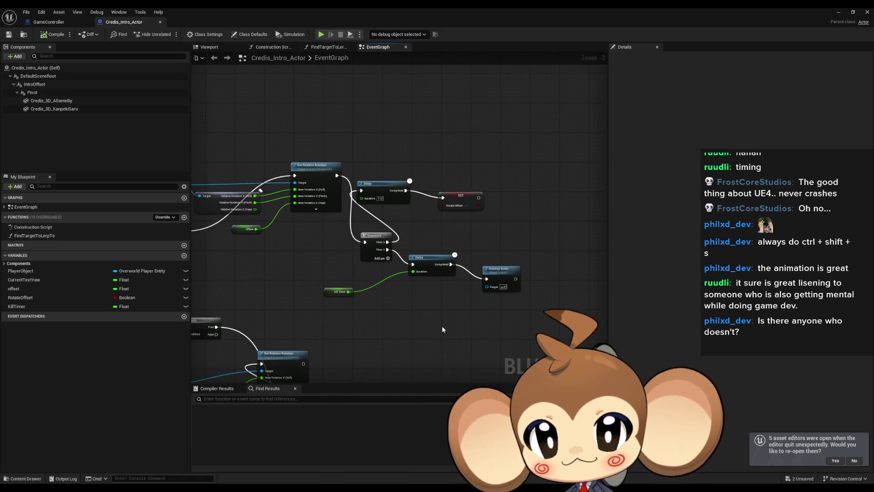
Add a Create Level Sequence Player node to the Credis_Intro_Actor EventGraph
right_click(444, 328)
text(s)
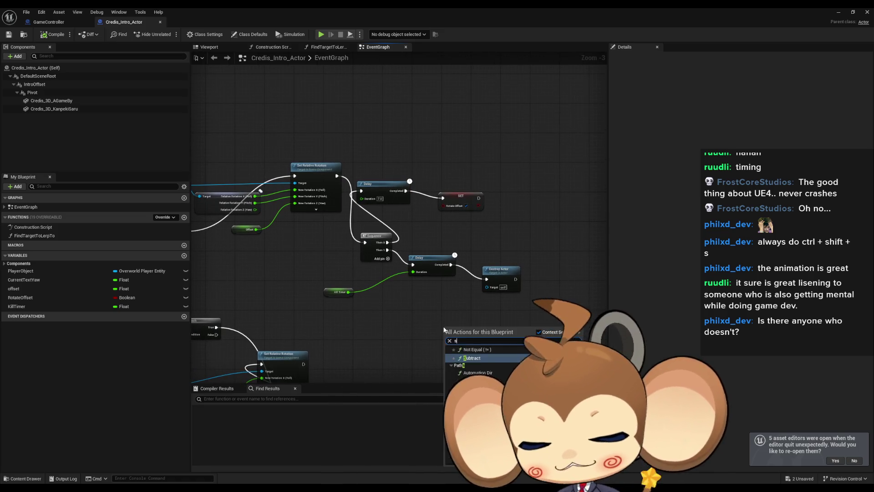
text(equence play)
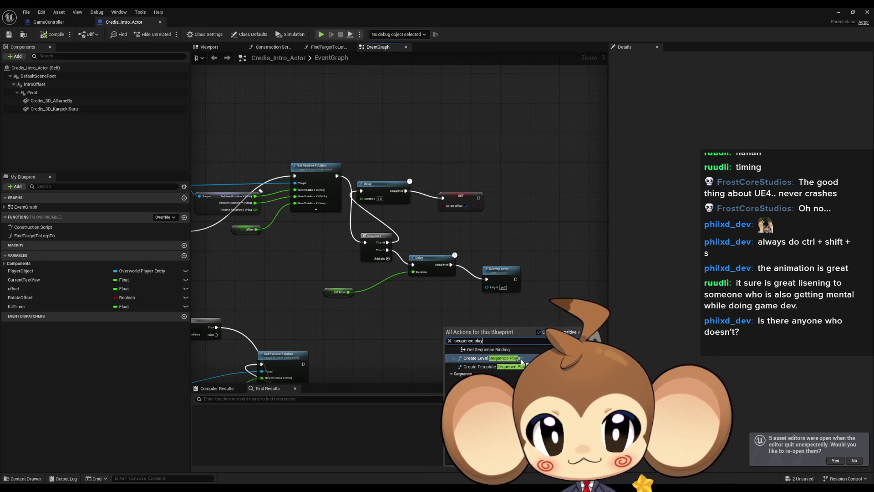
key(Return)
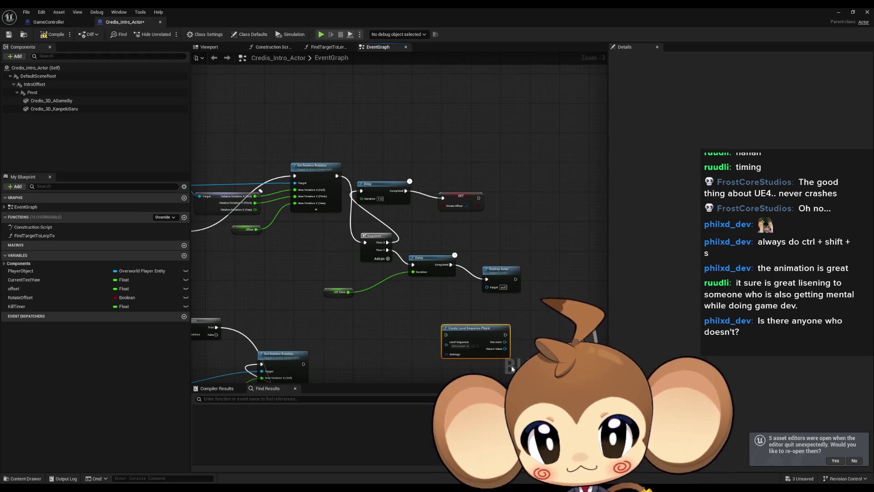
scroll(512, 365, up, 3)
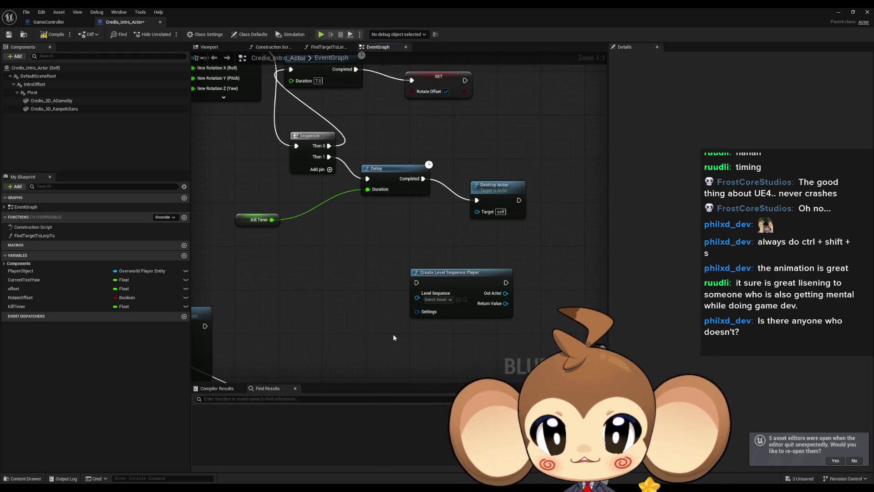
Set the Create Level Sequence Player's Level Sequence to LS_MiraIntro
right_click(395, 337)
text(play le)
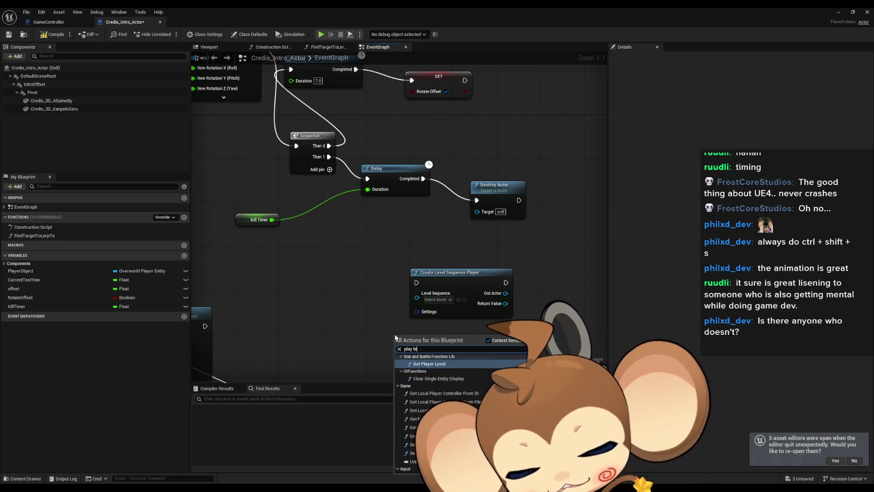
text(vel sequ)
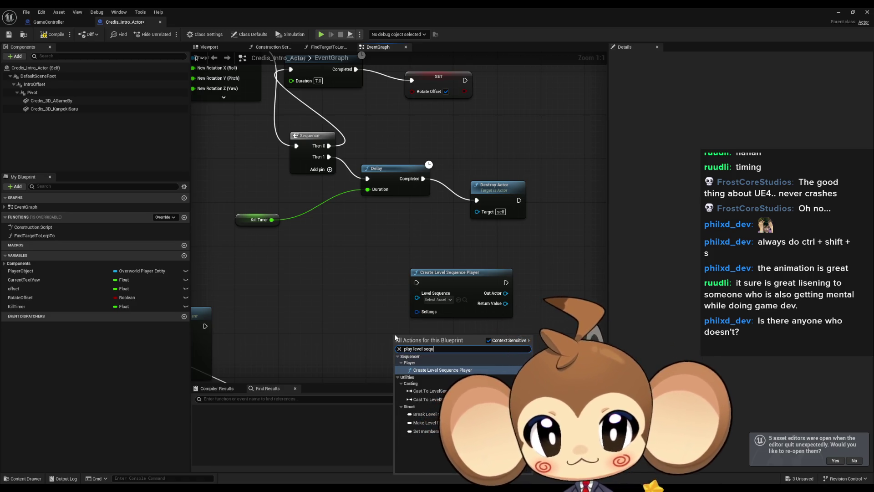
click(438, 299)
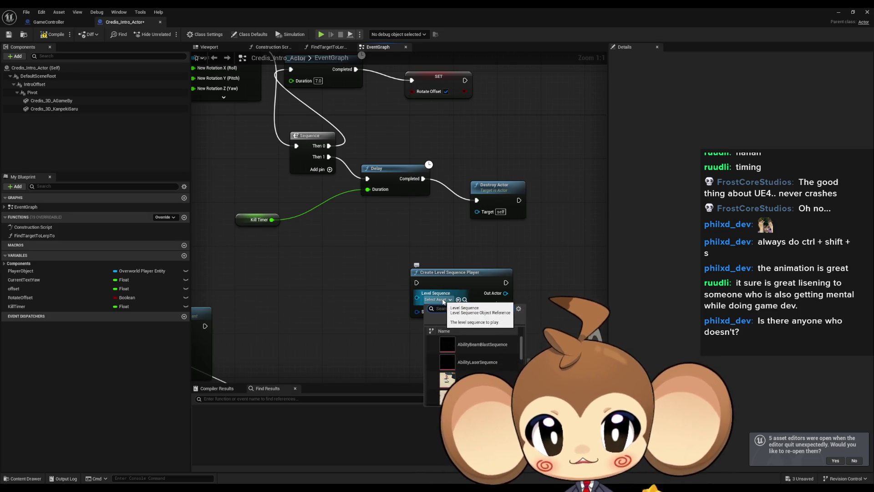
text(int)
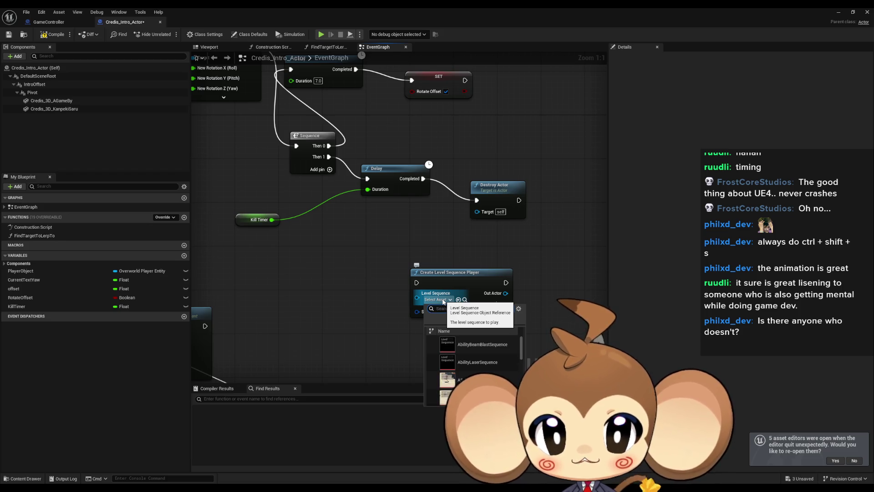
key(BackSpace)
scroll(493, 359, down, 1)
scroll(493, 359, down, 5)
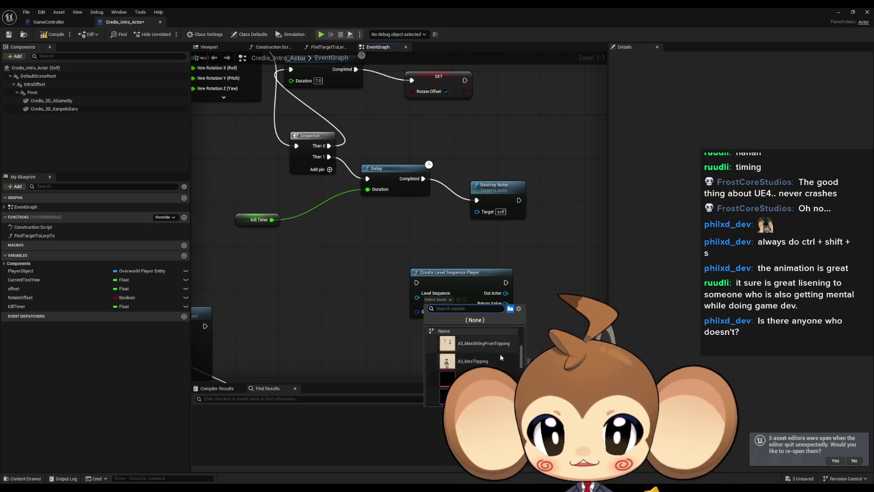
scroll(513, 353, down, 3)
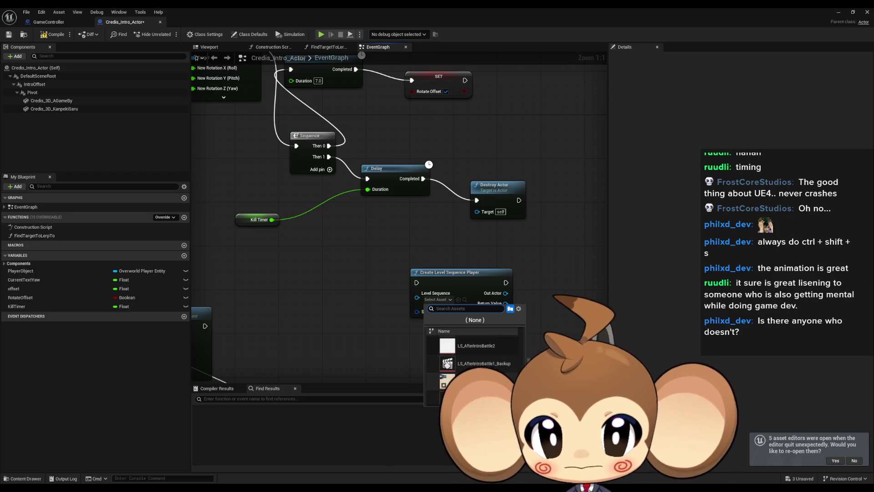
click(514, 363)
Reposition the Create Level Sequence Player node and bring up its context options
mouse_move(474, 280)
mouse_down()
mouse_move(453, 270)
mouse_move(550, 285)
mouse_up()
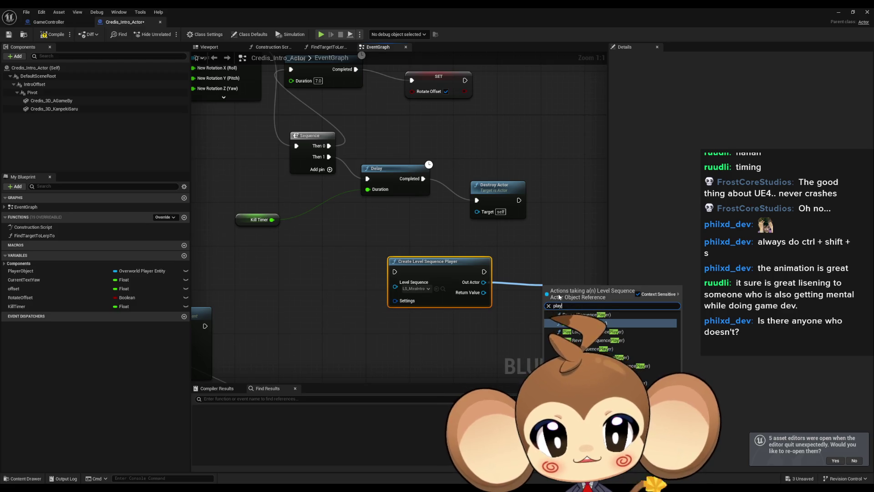
click(524, 318)
drag(483, 292, 511, 300)
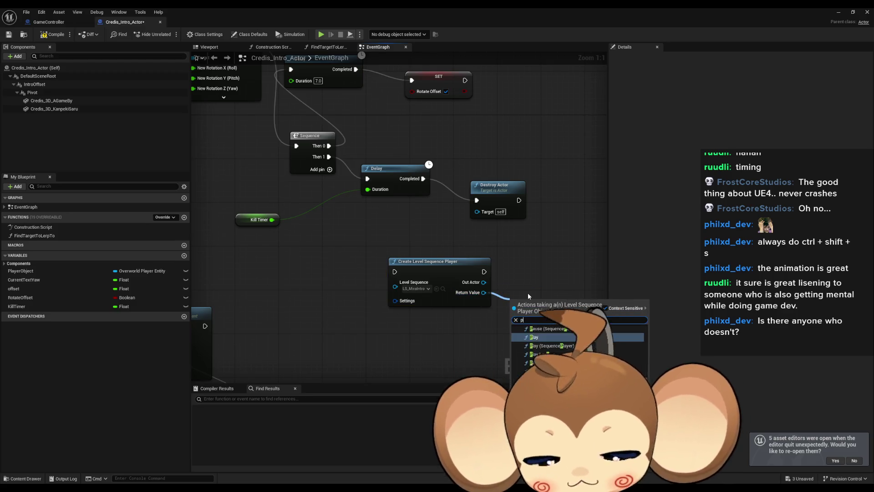
click(528, 296)
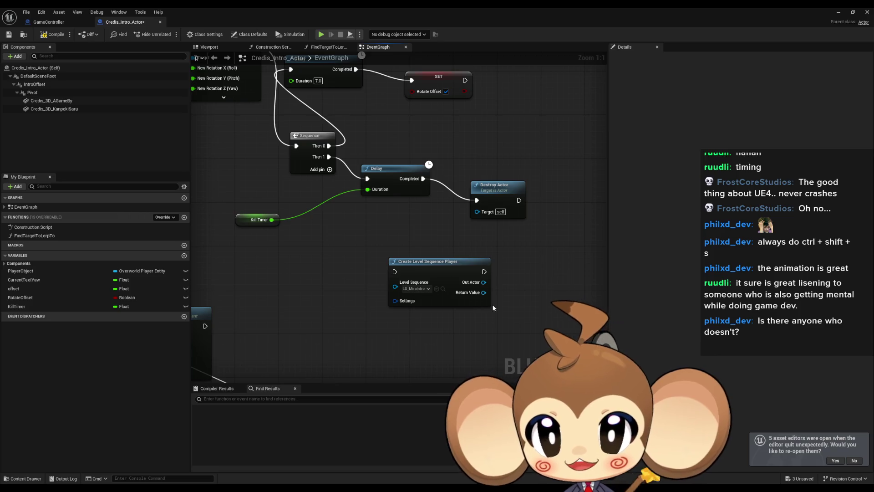
right_click(435, 269)
Find Create Level Sequence Player references by class member and inspect BattleCameraTest and CameraController graphs
mouse_move(464, 341)
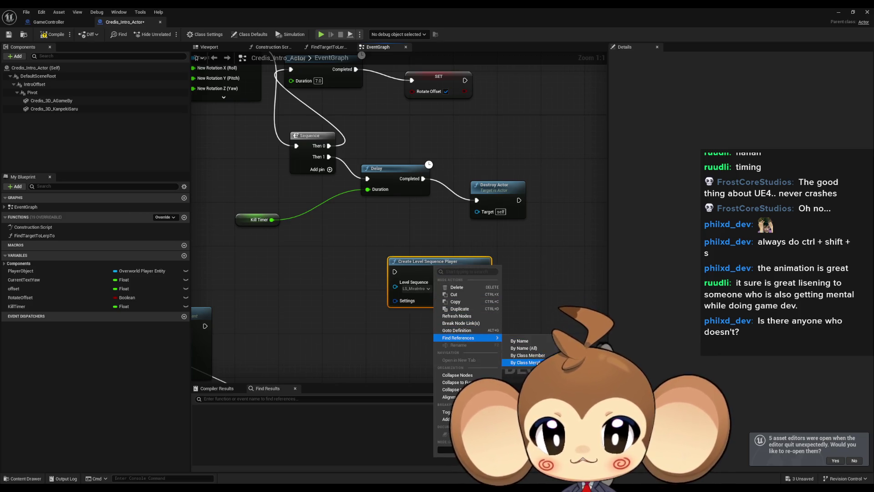
click(524, 363)
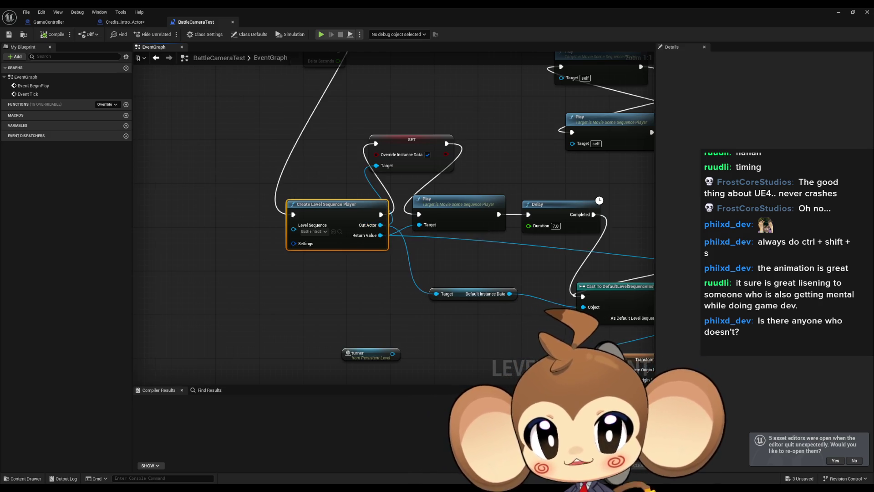
scroll(350, 258, down, 6)
scroll(334, 253, up, 2)
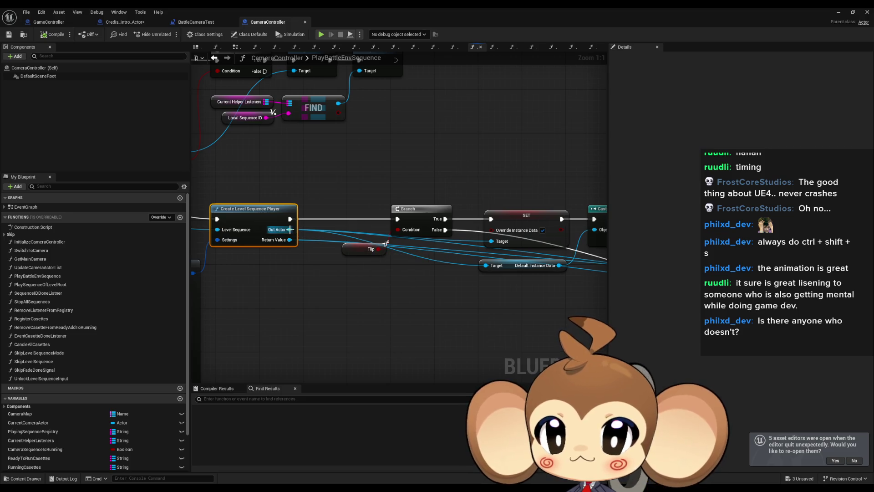
scroll(289, 229, down, 1)
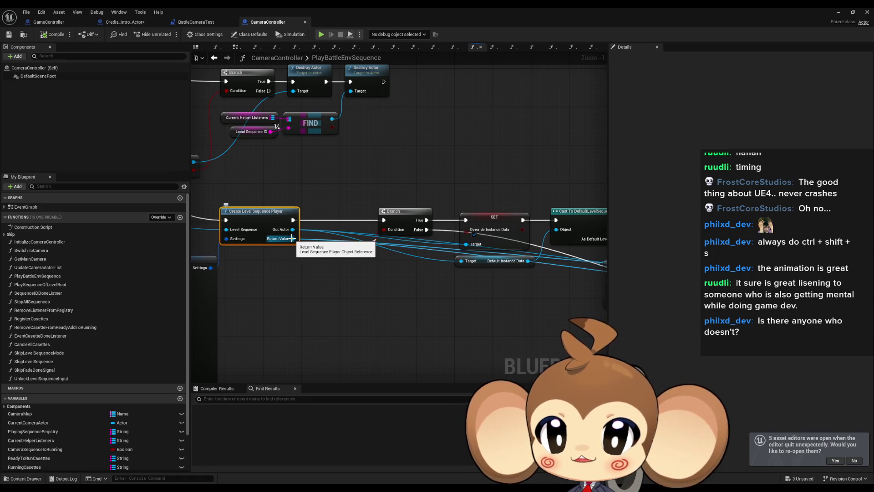
scroll(291, 238, down, 3)
scroll(395, 272, up, 2)
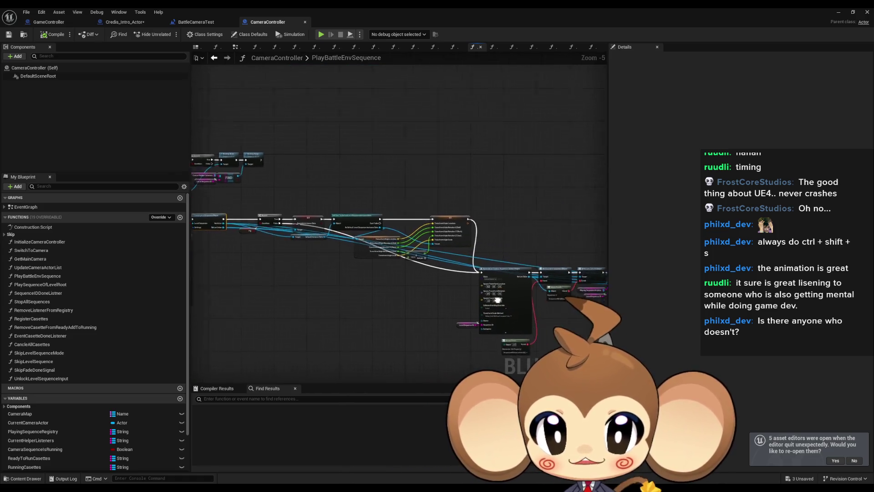
drag(396, 271, 531, 246)
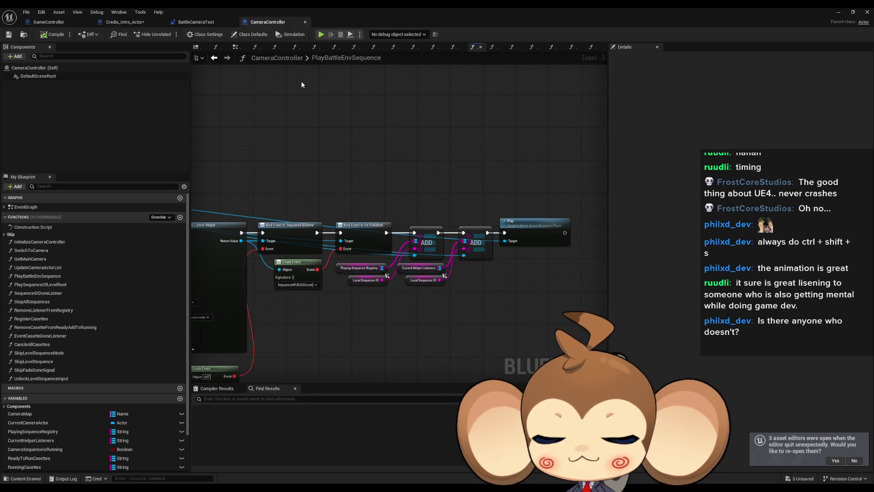
click(127, 25)
Add a Play node fed by the Create Level Sequence Player's Return Value
mouse_move(489, 299)
mouse_down()
mouse_move(503, 300)
mouse_move(509, 261)
mouse_move(488, 286)
mouse_up()
text(play)
key(Return)
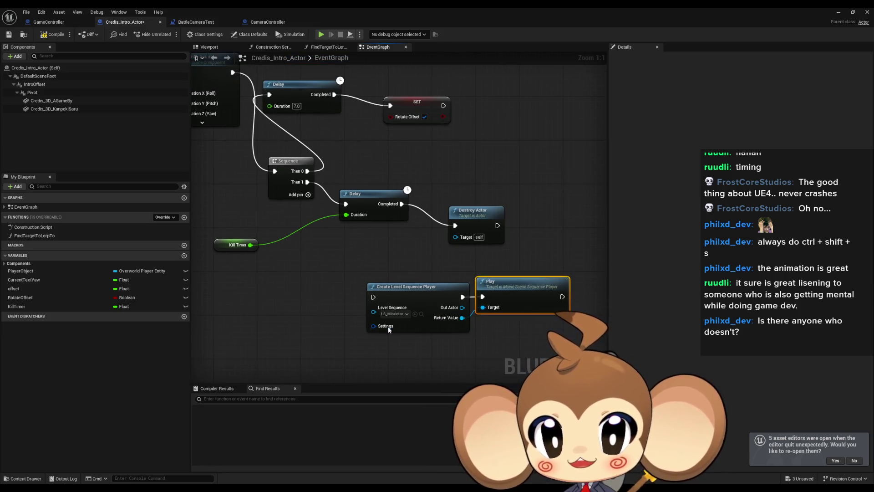
Check CameraController's Make Movie Scene Sequence Playback Settings node, then close BattleCameraTest
click(248, 22)
drag(454, 182, 454, 208)
scroll(389, 236, up, 3)
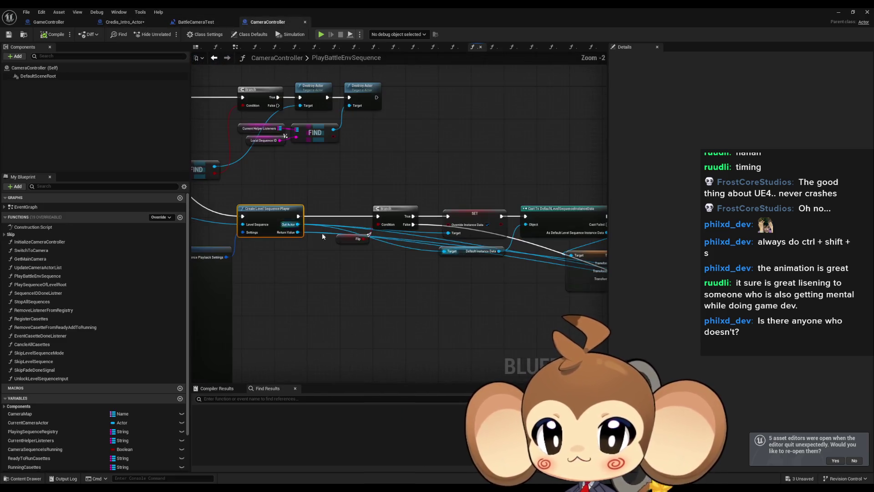
drag(384, 180, 395, 148)
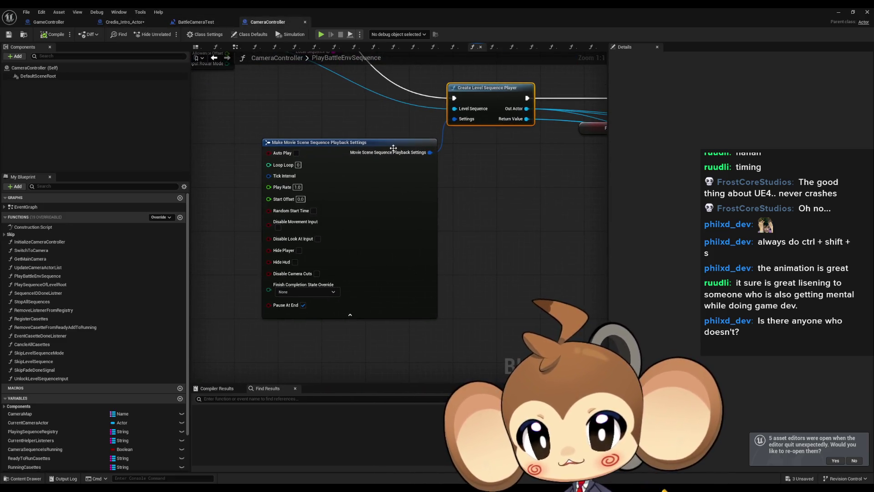
click(394, 190)
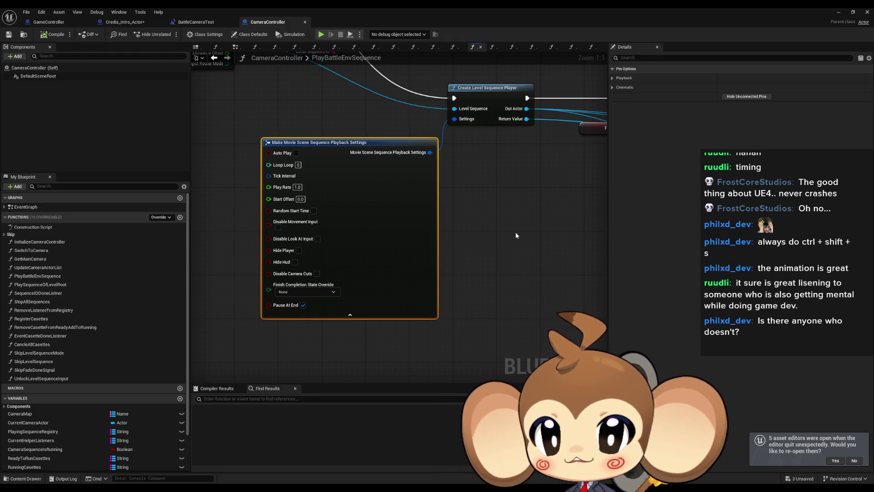
click(198, 24)
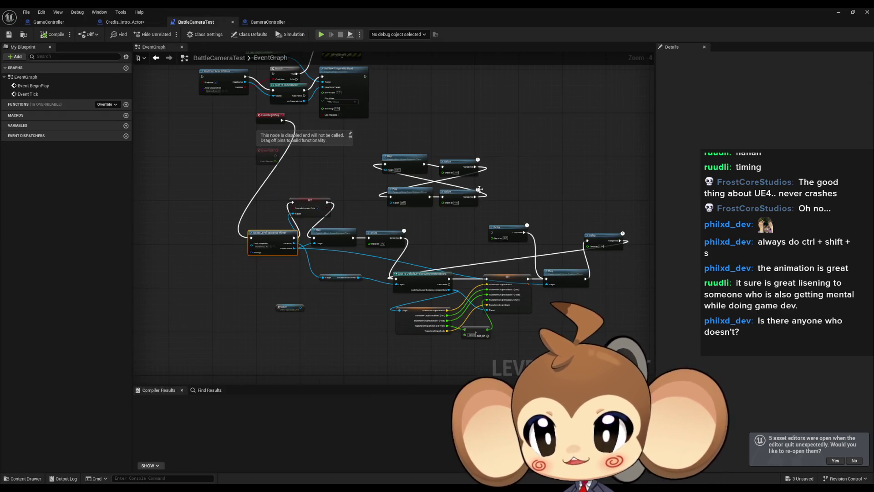
middle_click(202, 23)
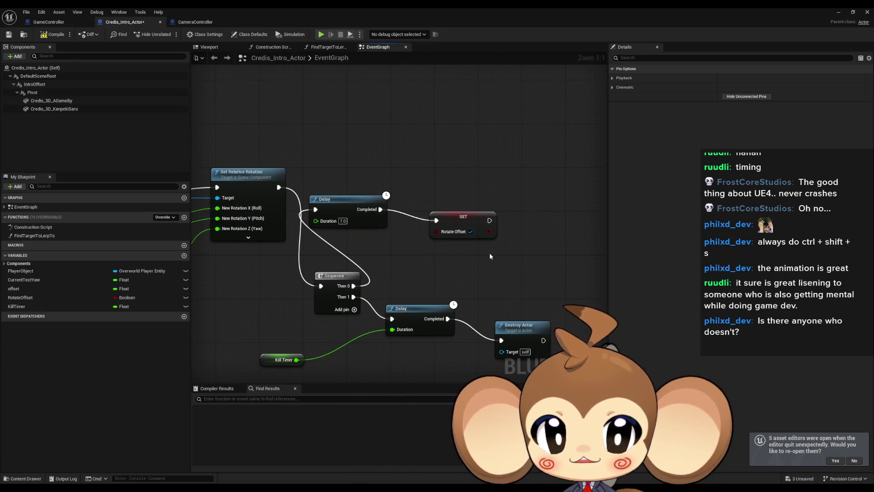
Wire Delay Completed into Create Level Sequence Player and disconnect Destroy Actor
click(259, 323)
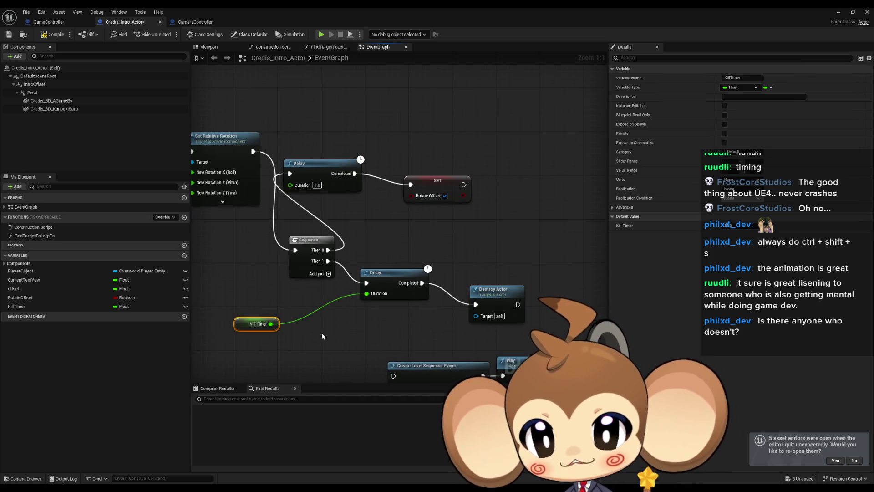
mouse_move(369, 221)
mouse_down()
mouse_move(448, 239)
mouse_move(423, 217)
mouse_up()
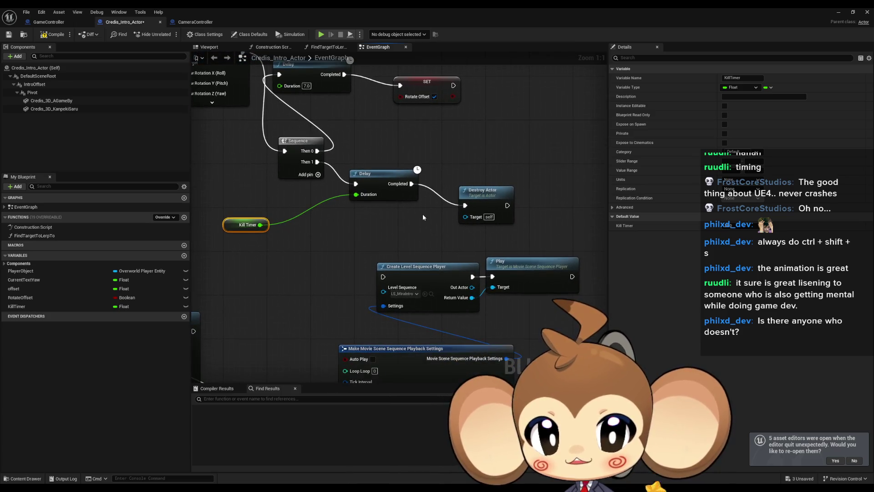
mouse_move(383, 276)
mouse_down()
mouse_move(450, 195)
mouse_move(412, 183)
mouse_up()
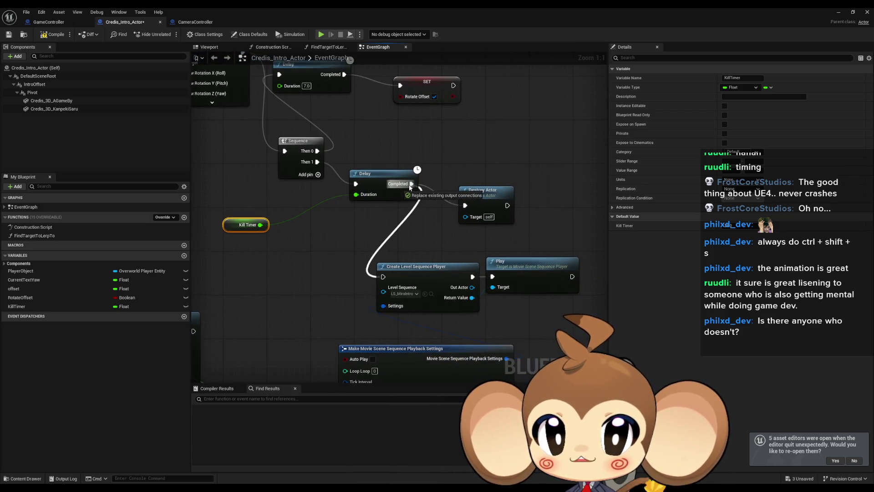
drag(465, 206, 572, 277)
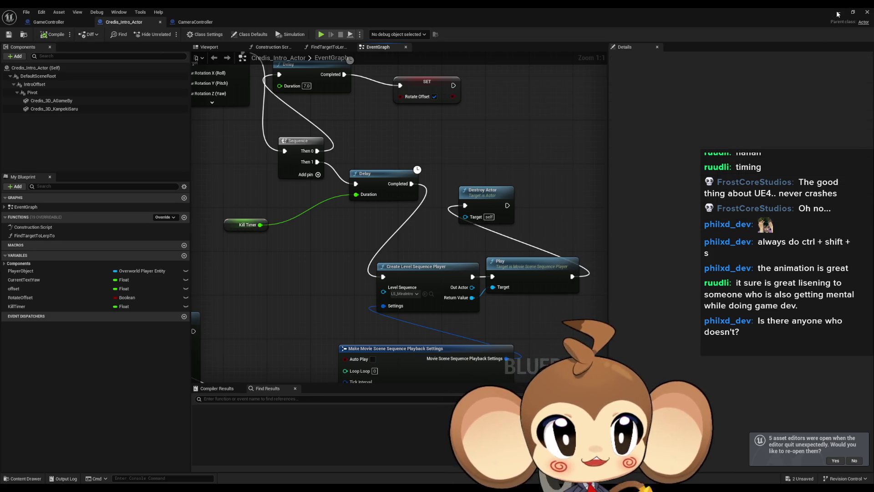
key(alt+Tab)
Save LS_MiraIntro and StartArea, then run and stop a play test
click(493, 344)
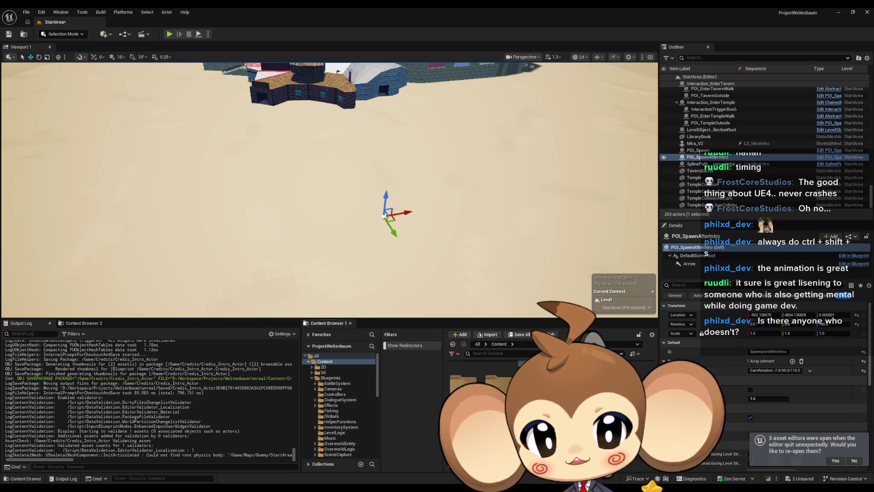
key(ctrl+shift+s)
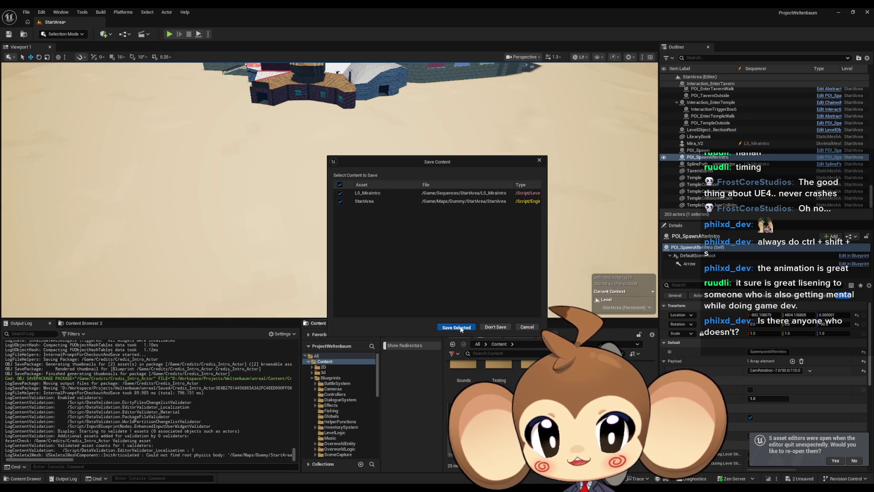
click(456, 326)
click(170, 34)
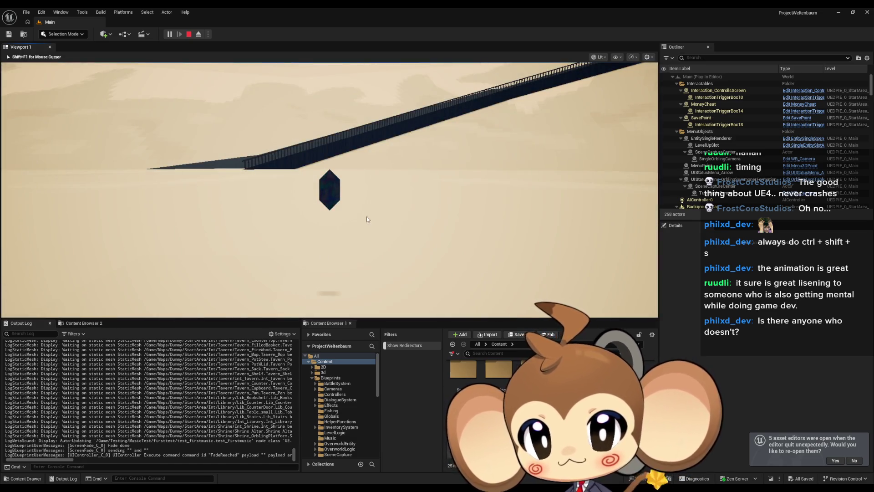
click(189, 34)
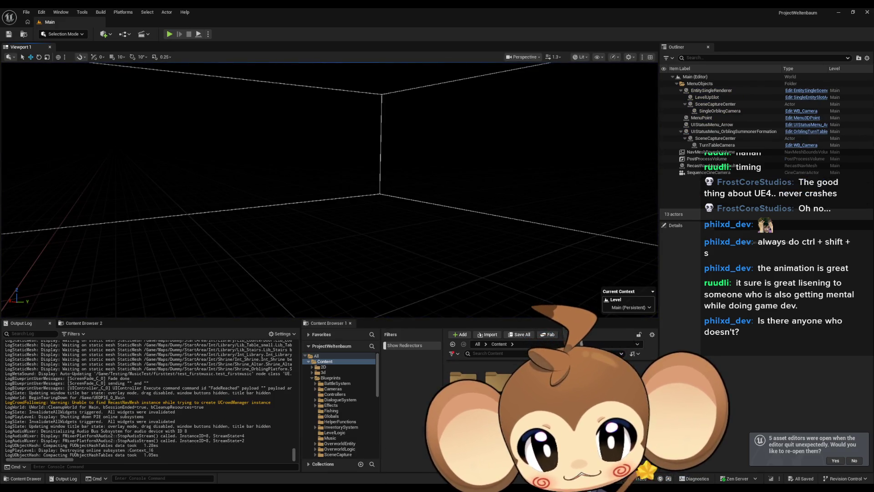
Reopen the StartArea map from Content > Maps > Dummy
double_click(499, 375)
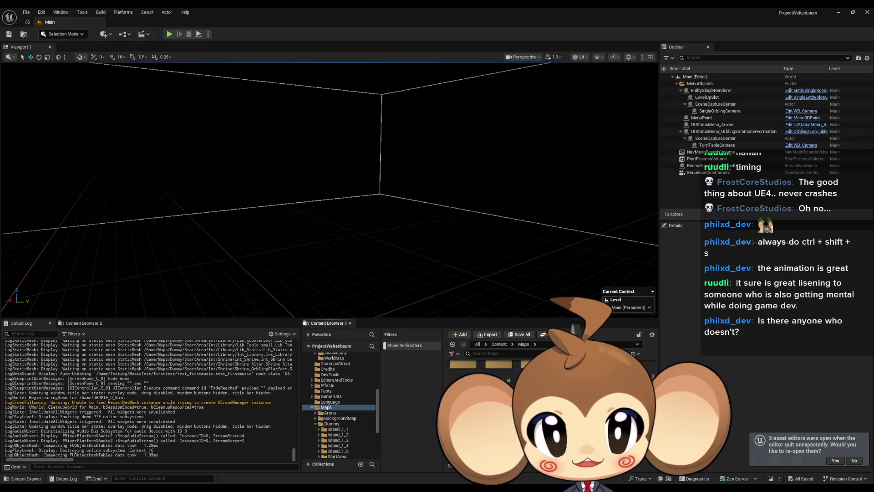
double_click(532, 364)
double_click(463, 410)
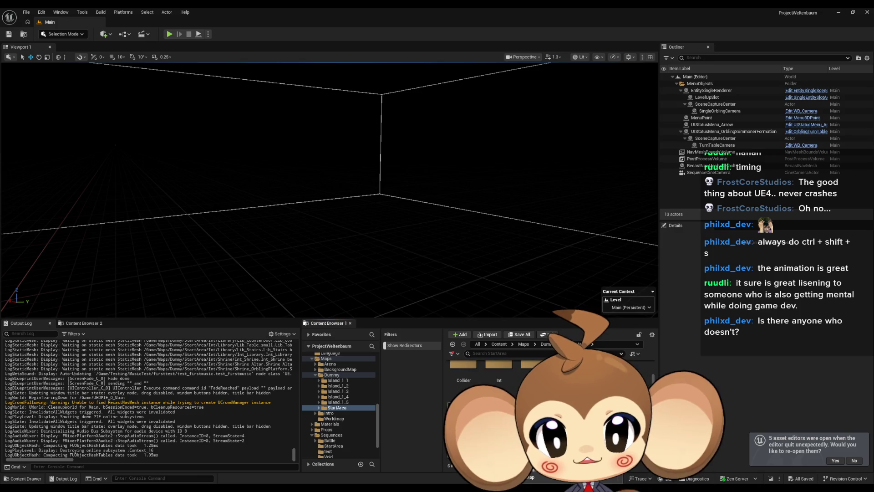
double_click(532, 364)
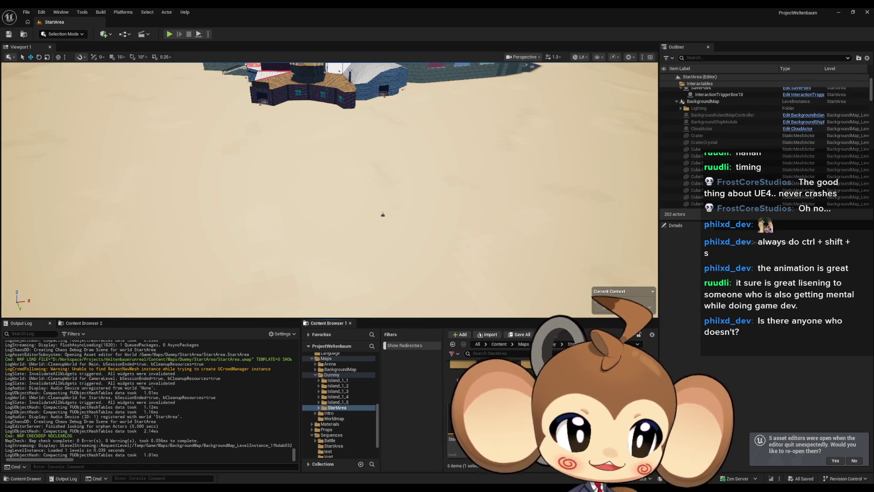
scroll(741, 148, down, 10)
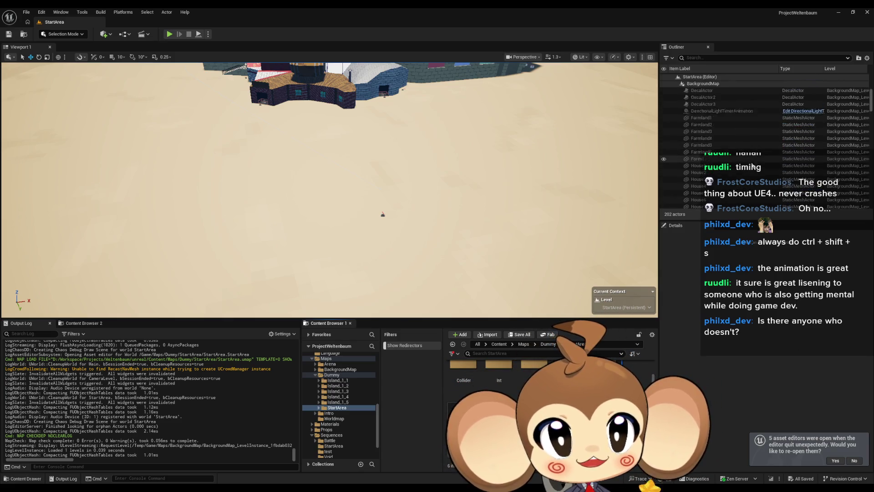
Set POI_SpawnAfterIntro's Location Z to 180000.0, frame it in the viewport, and save StartArea
scroll(769, 157, down, 10)
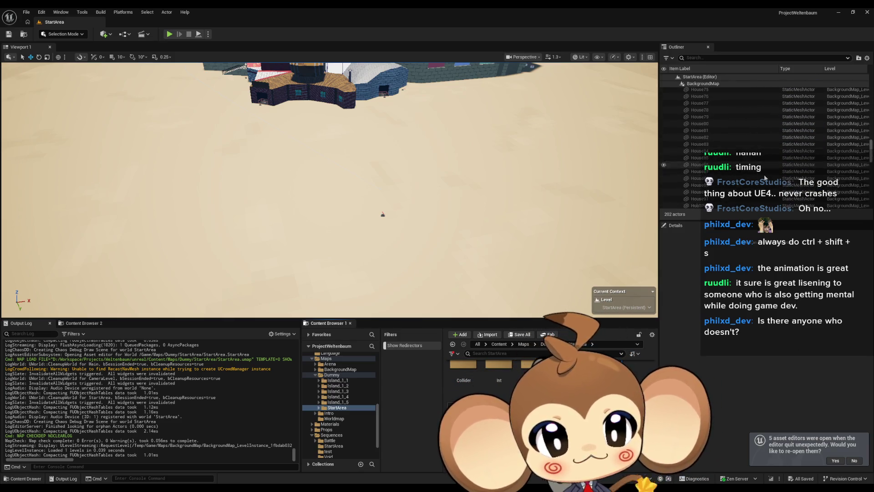
scroll(769, 174, down, 5)
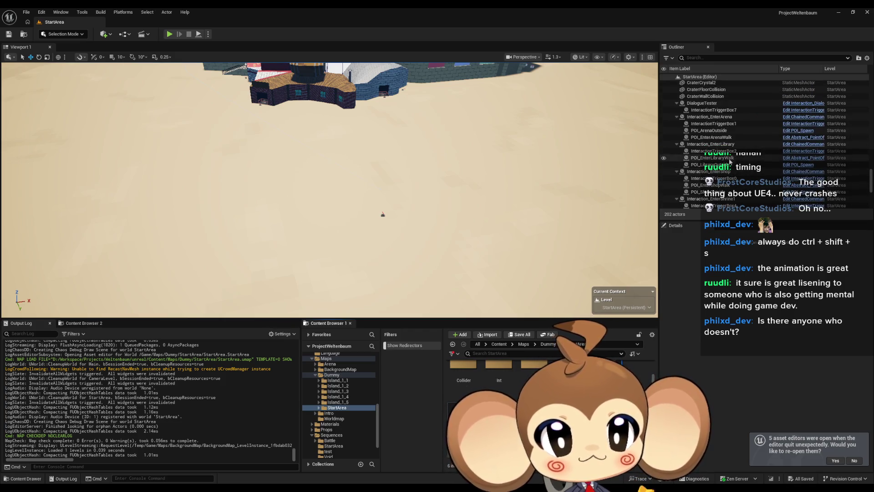
scroll(724, 187, down, 5)
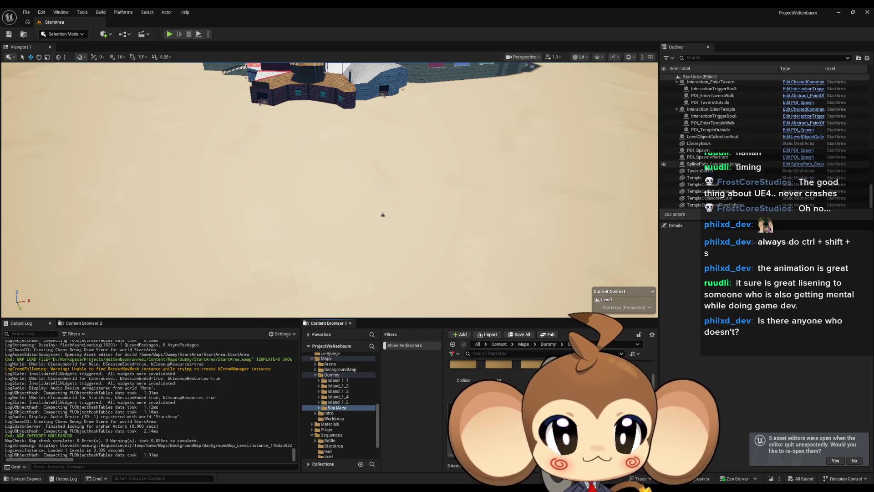
click(707, 157)
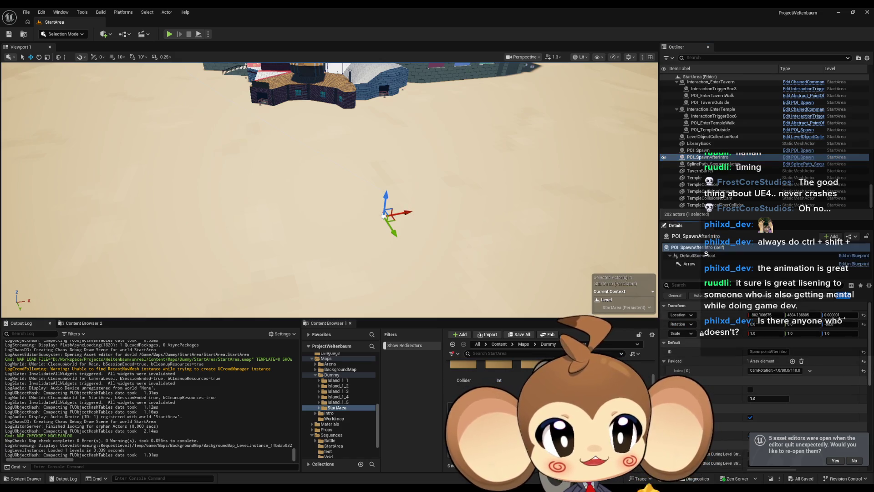
text(180)
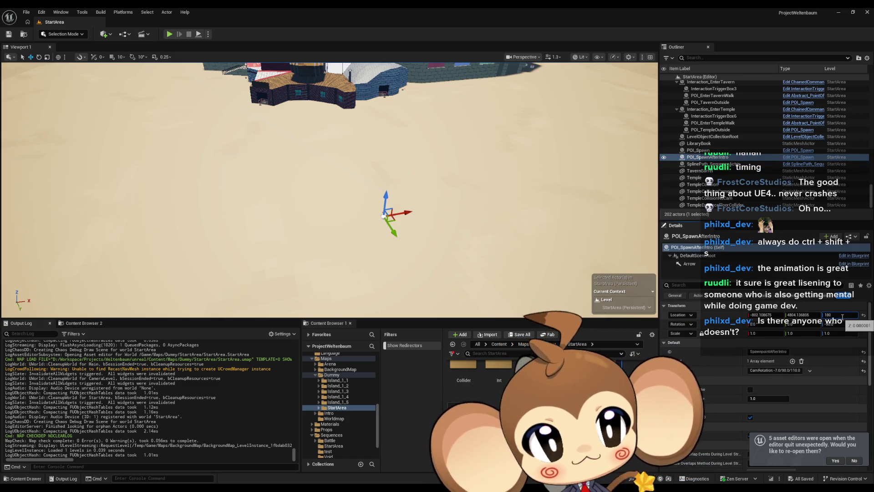
key(Return)
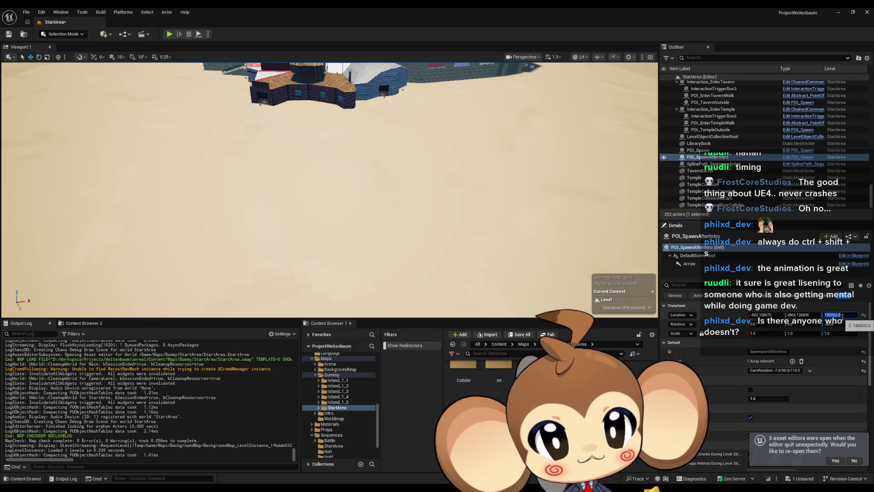
key(f)
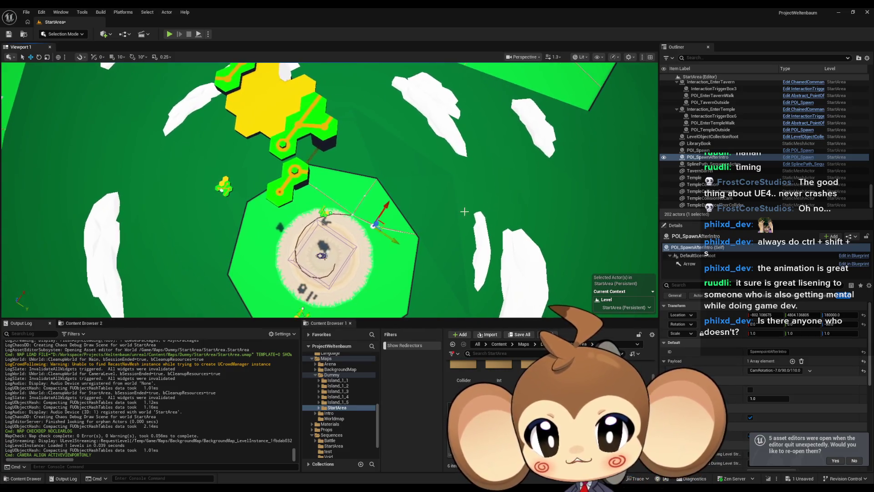
click(8, 34)
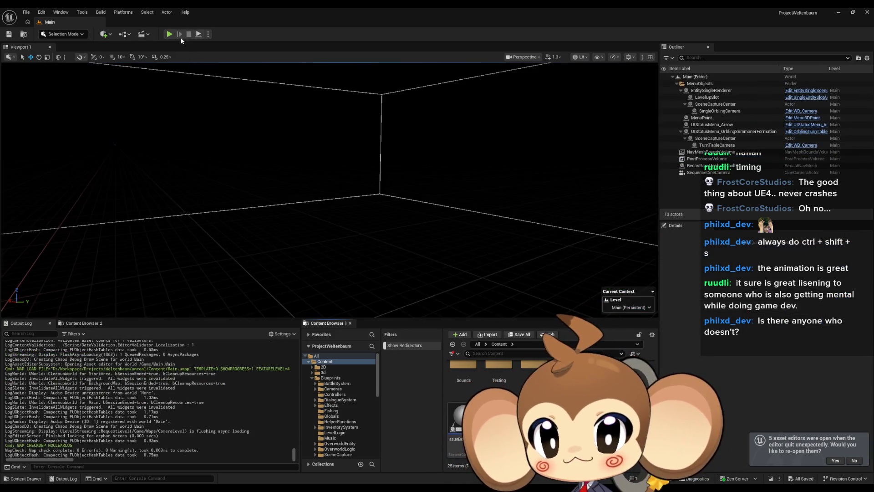
Play-test the intro fullscreen with F11, watching the 'A game by' credits, then stop
click(169, 34)
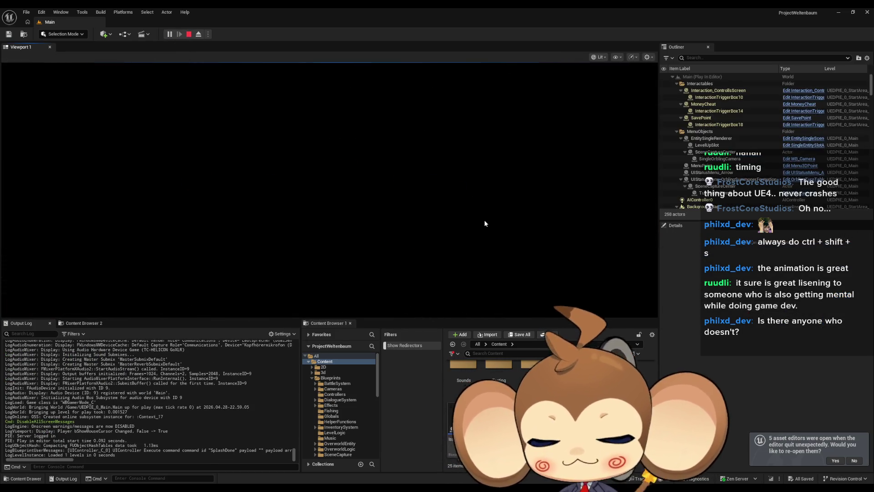
key(F11)
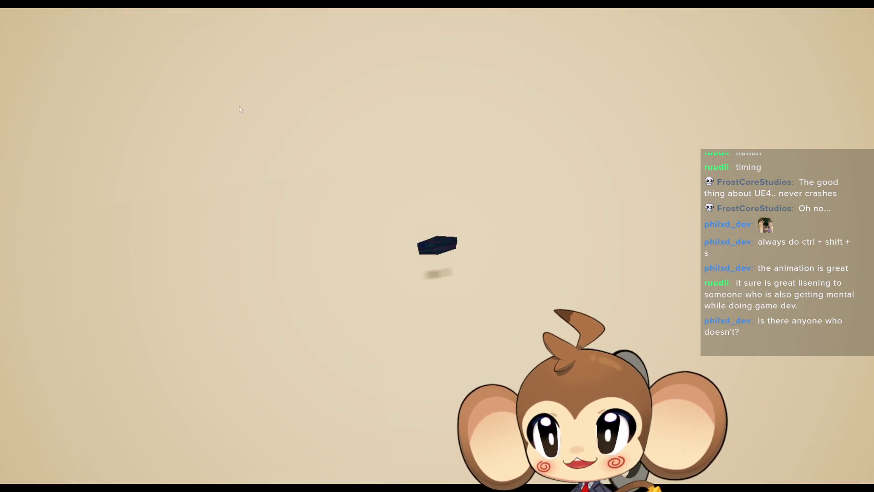
key(F11)
click(189, 35)
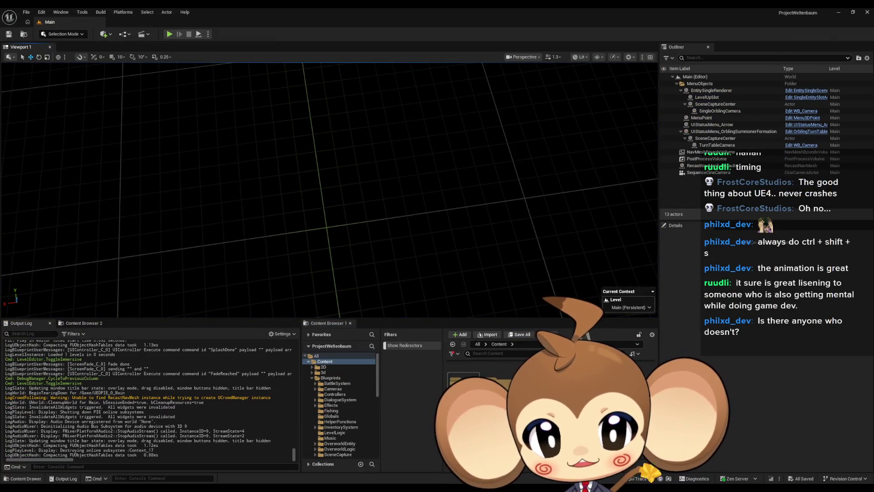
Open the StartArea level from Maps > Dummy
double_click(499, 367)
double_click(534, 366)
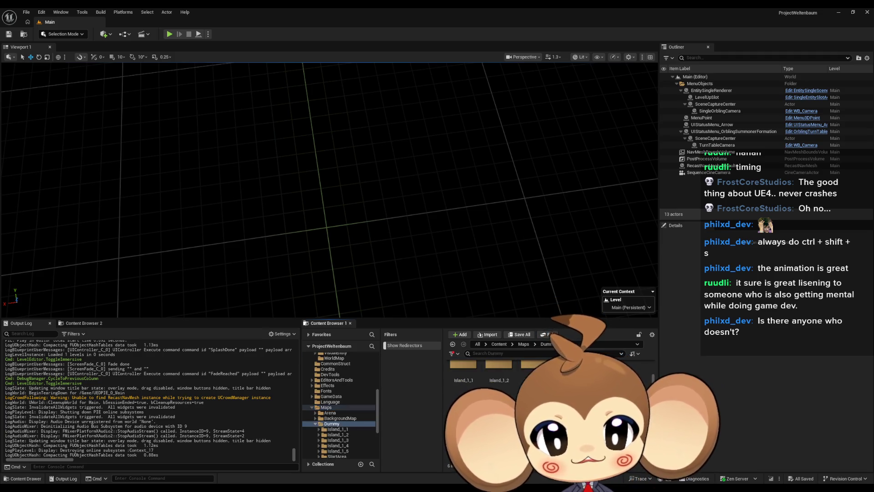
double_click(464, 410)
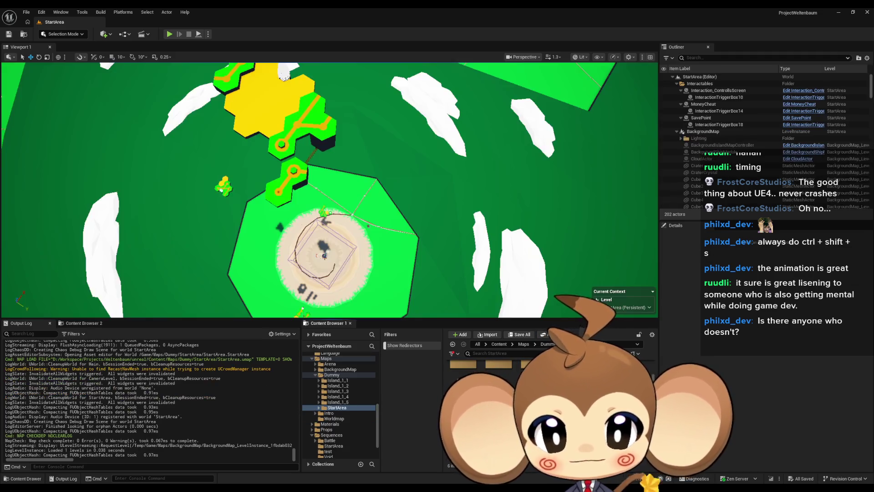
scroll(775, 138, down, 15)
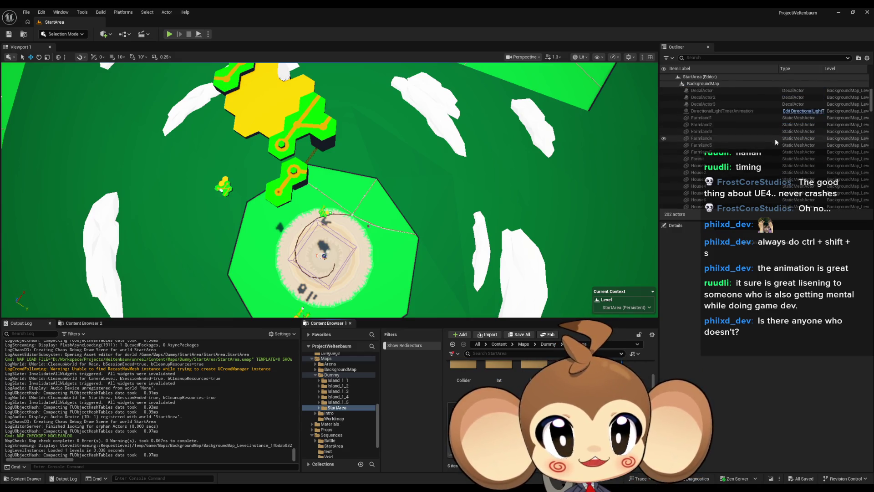
drag(871, 121, 871, 198)
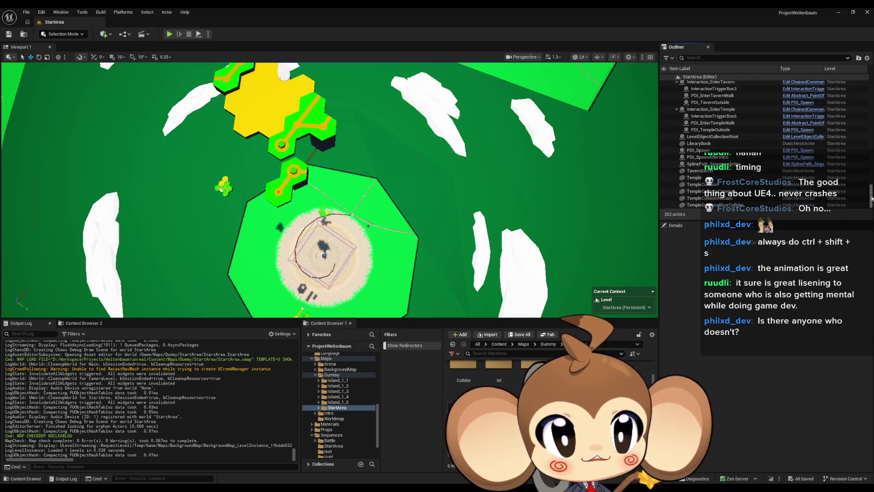
Change POI_SpawnAfterIntro's CamRotation payload to -7.0/90.0/290.0 and save the level
click(739, 157)
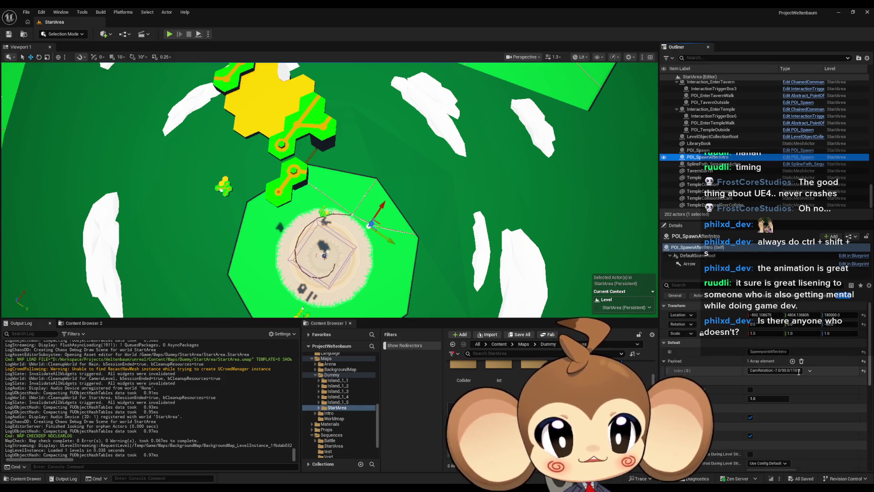
click(799, 370)
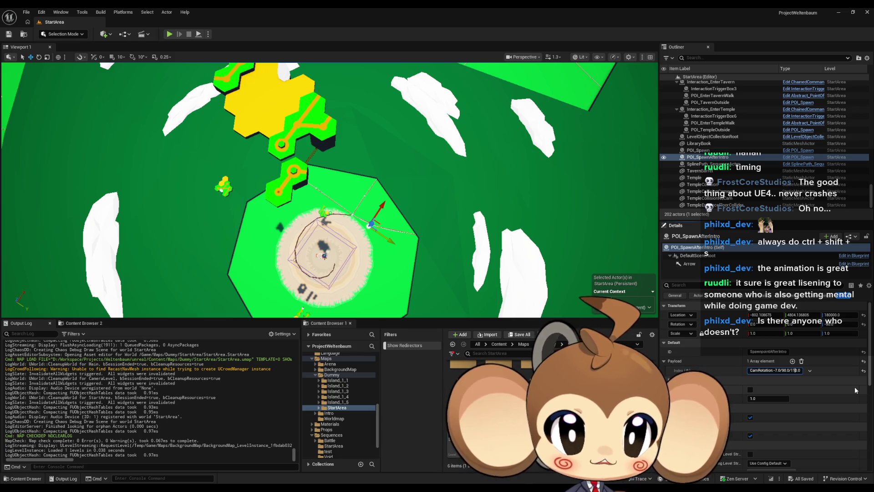
key(BackSpace)
key(BackSpace)
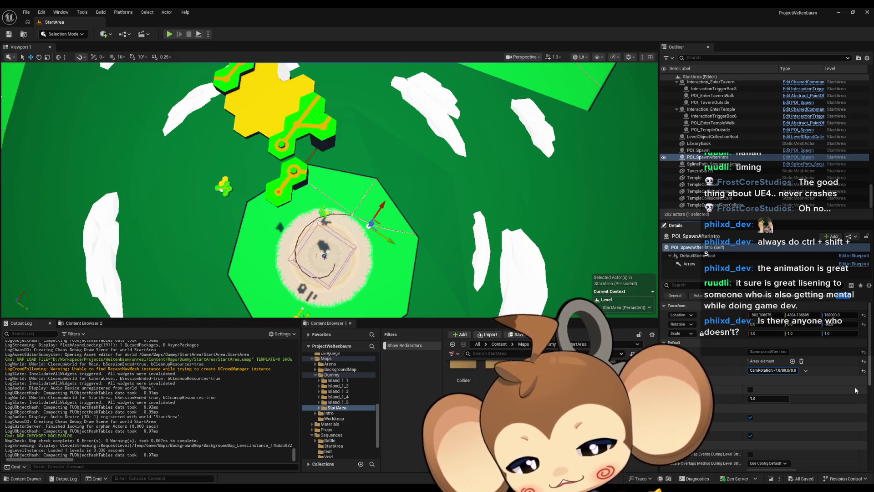
text(2029)
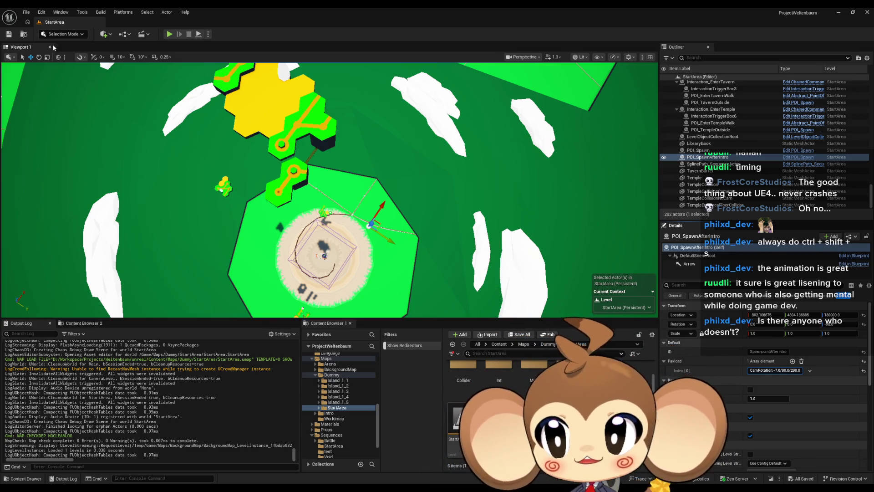
key(ctrl+s)
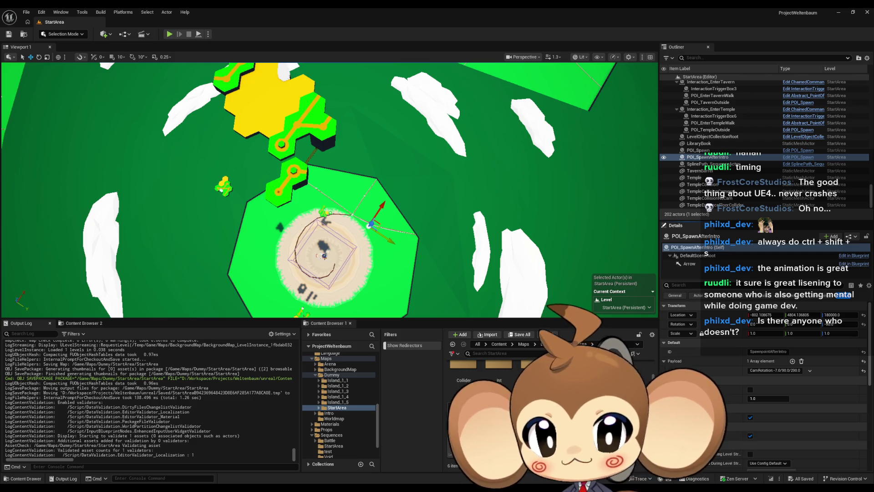
click(497, 345)
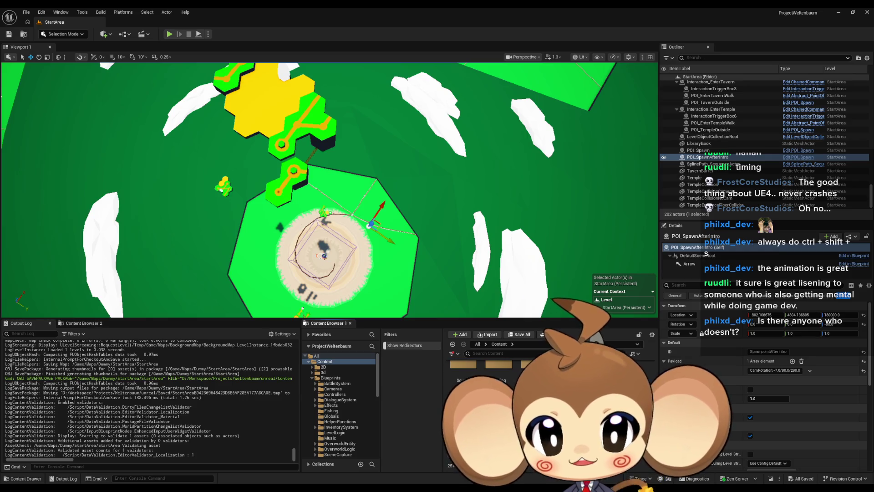
Run a quick Alt+P play test, exit with Esc, and browse to Maps > Dummy > StartArea
key(alt+p)
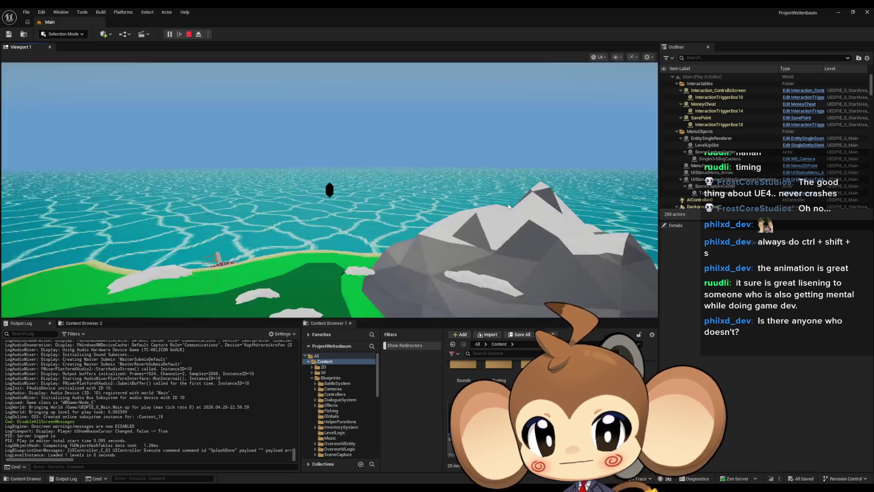
key(Escape)
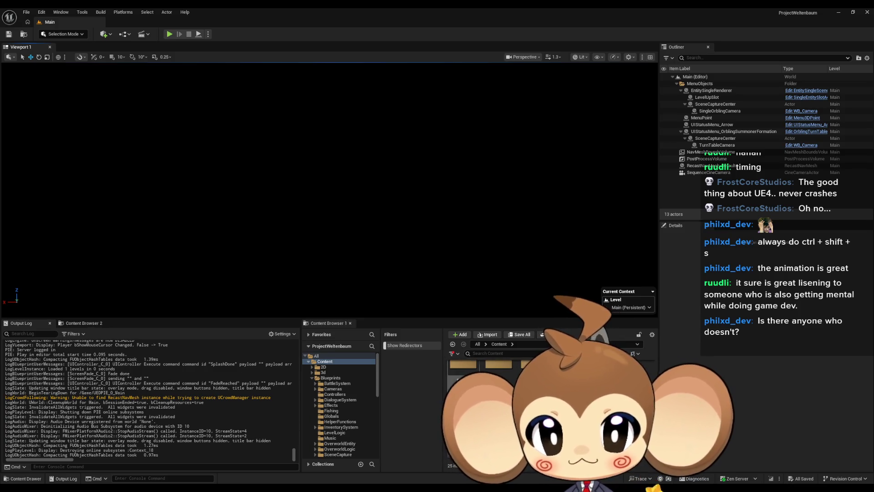
click(326, 407)
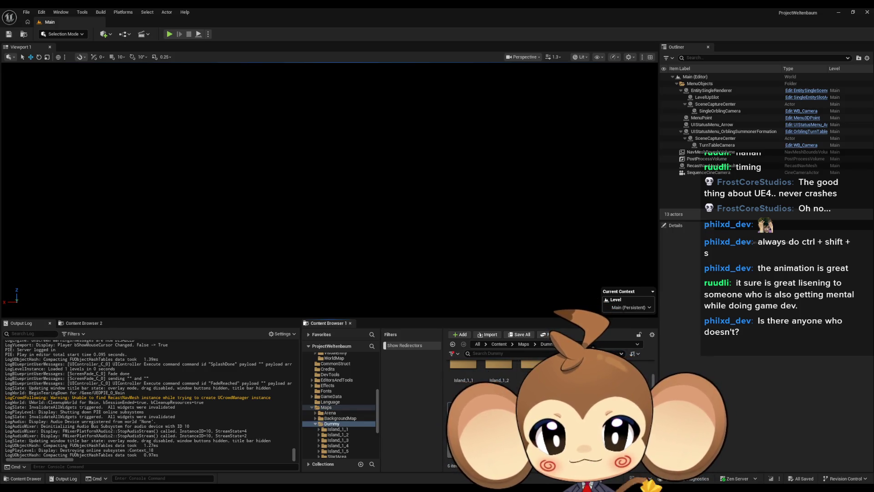
click(337, 456)
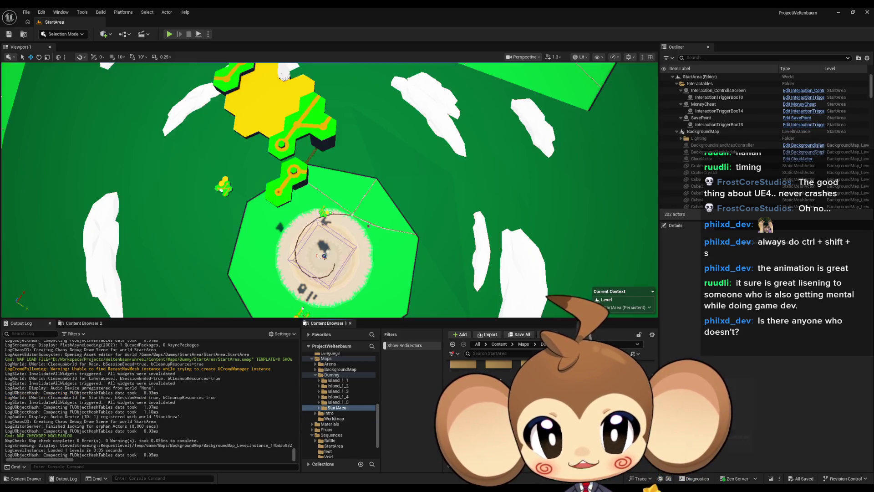
Collapse the BackgroundMap group and select POI_SpawnAfterIntro in the Outliner
click(677, 132)
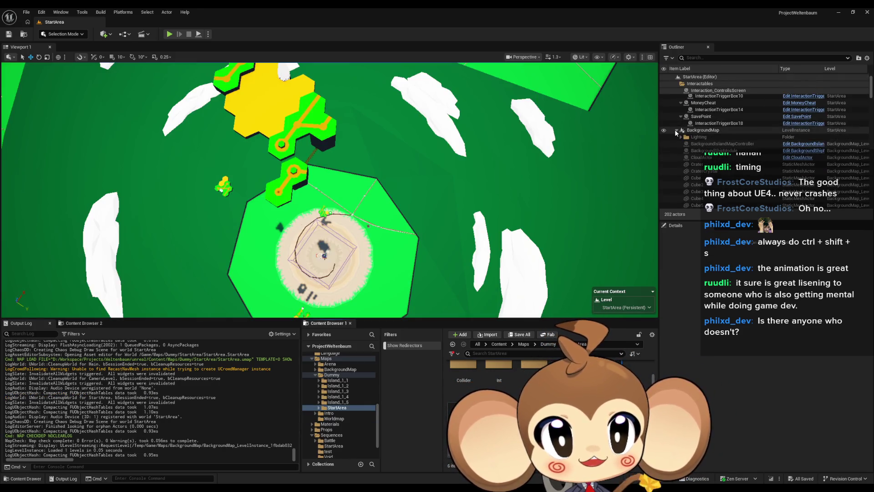
scroll(771, 172, down, 2)
scroll(771, 172, down, 5)
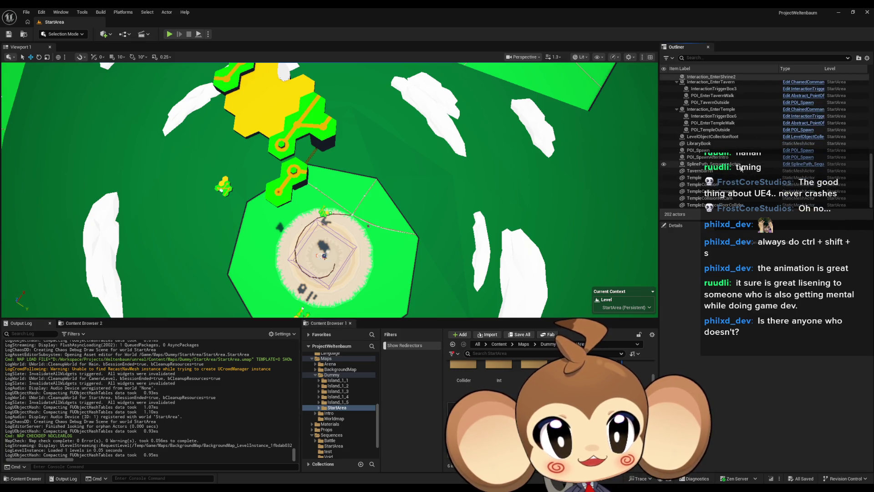
click(742, 166)
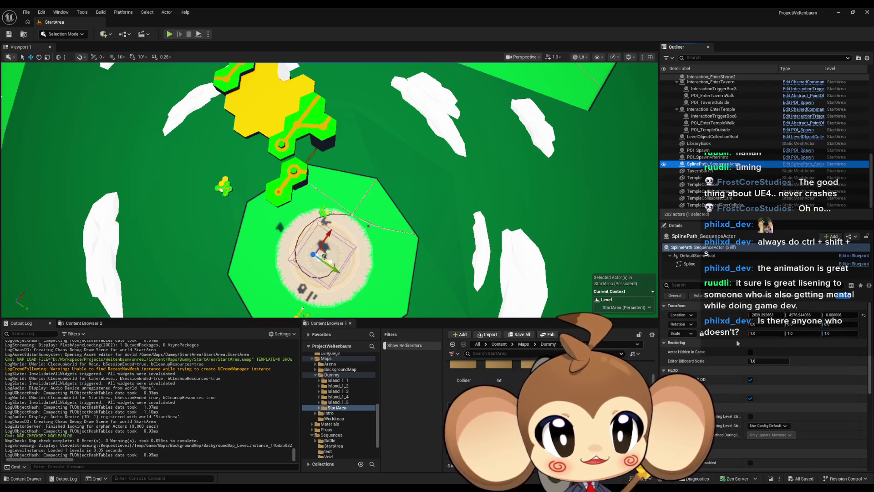
key(Up)
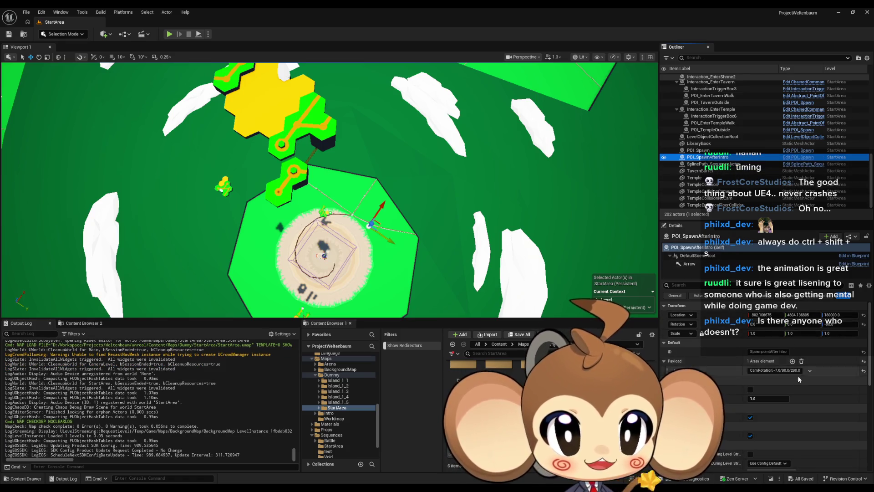
Change POI_SpawnAfterIntro's CamRotation payload to -7.0/270.0/110.0
key(BackSpace)
key(BackSpace)
text(11)
key(Left)
key(Left)
key(Left)
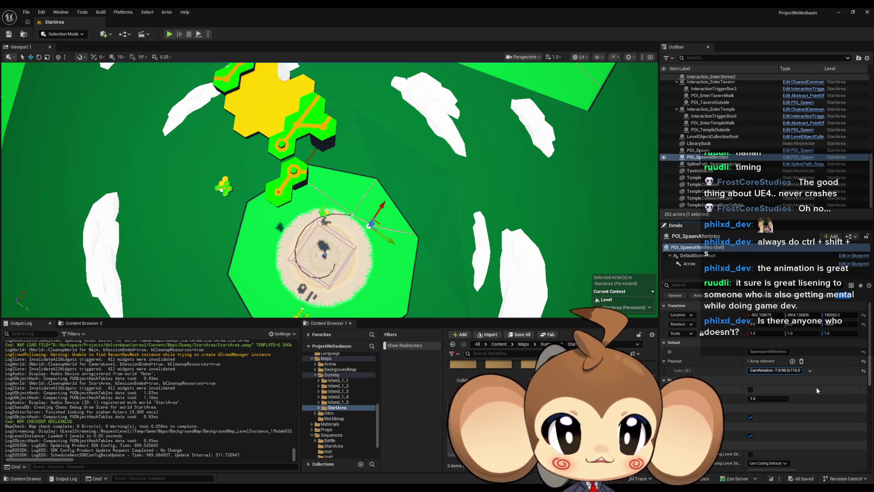
key(Left)
text(2)
key(Delete)
text(7)
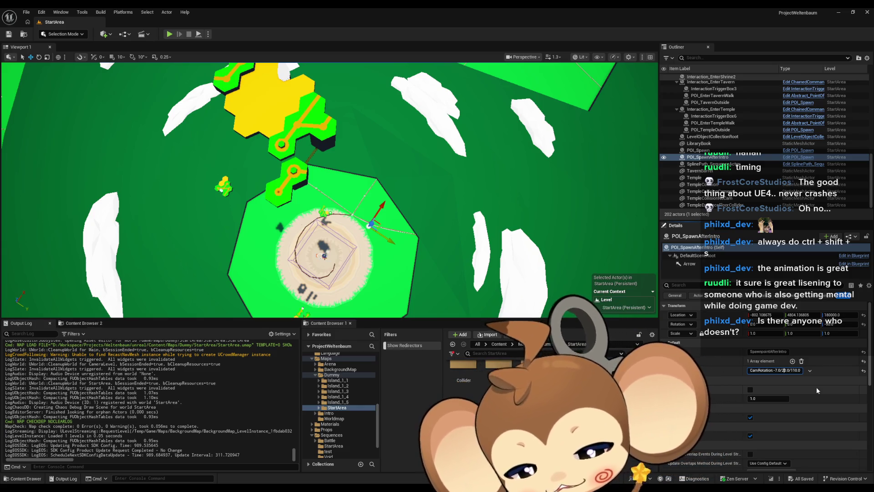
key(Return)
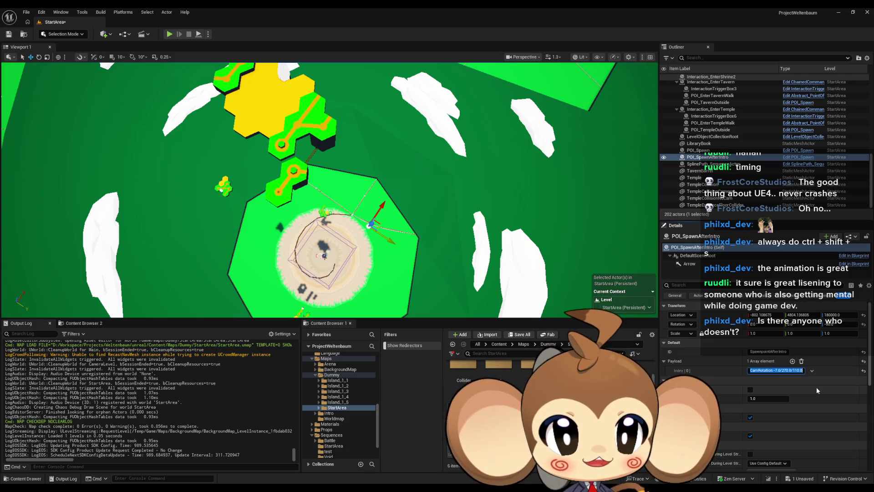
Save the StartArea level and launch a new play test
key(ctrl+s)
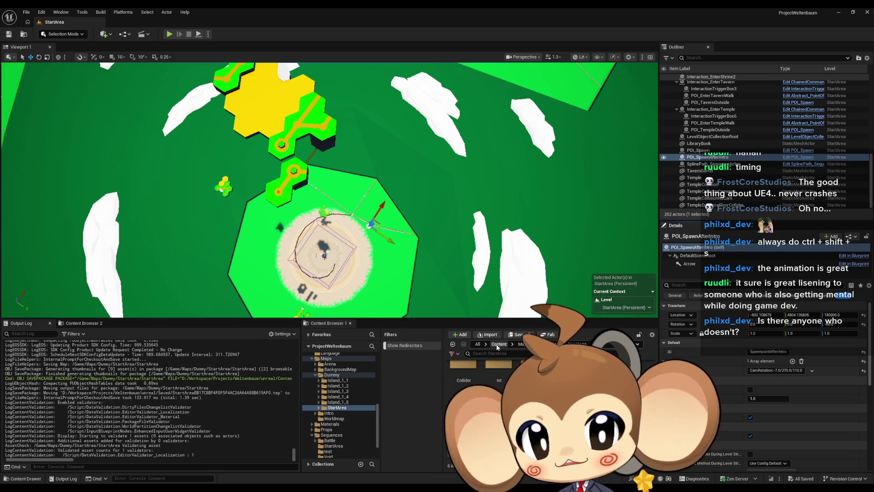
click(498, 344)
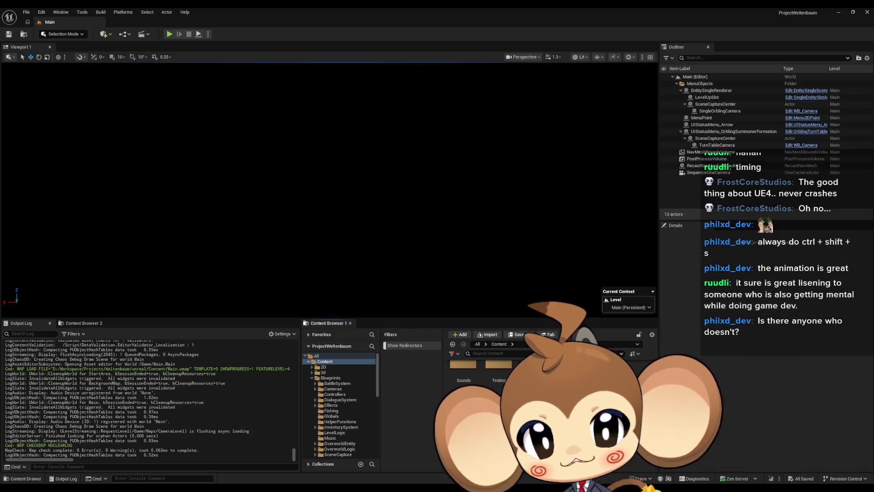
click(169, 34)
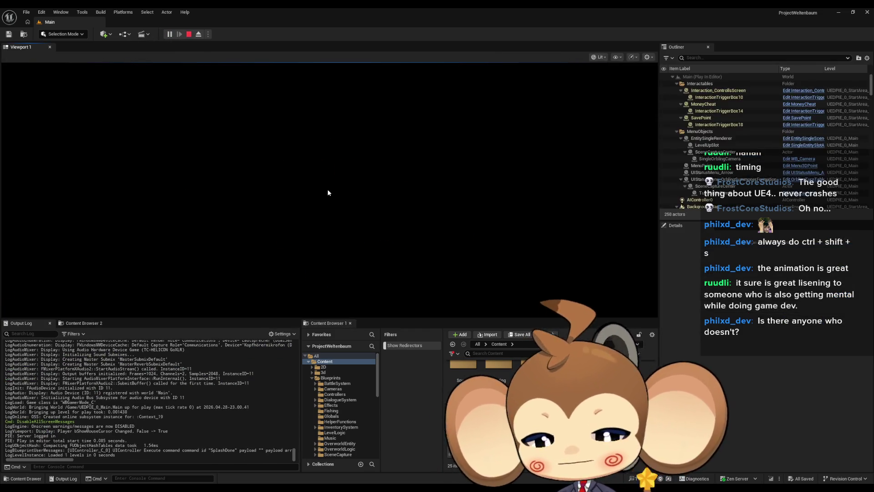
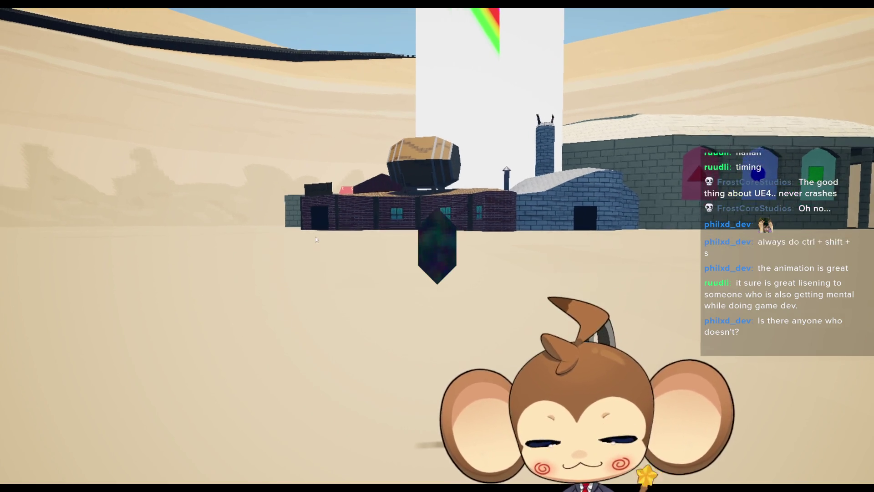
Exit fullscreen play, highlight the 'None' read warnings in the Output Log, then stop play
key(F11)
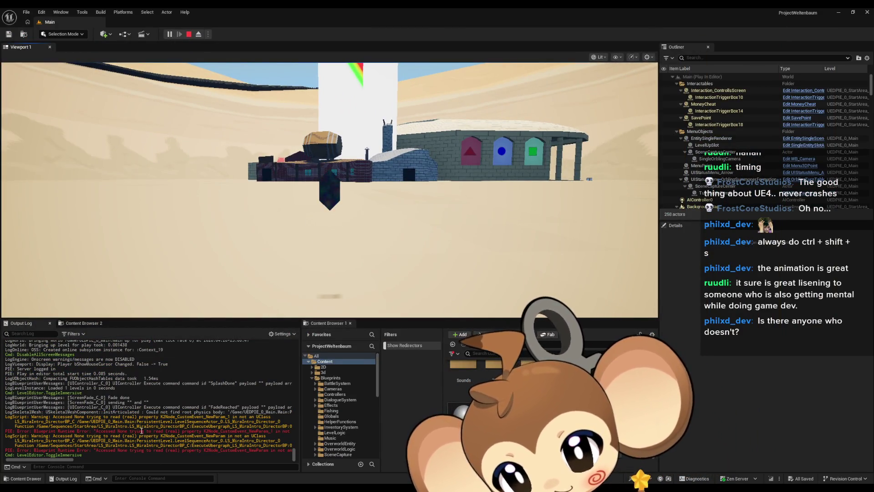
drag(51, 419, 54, 421)
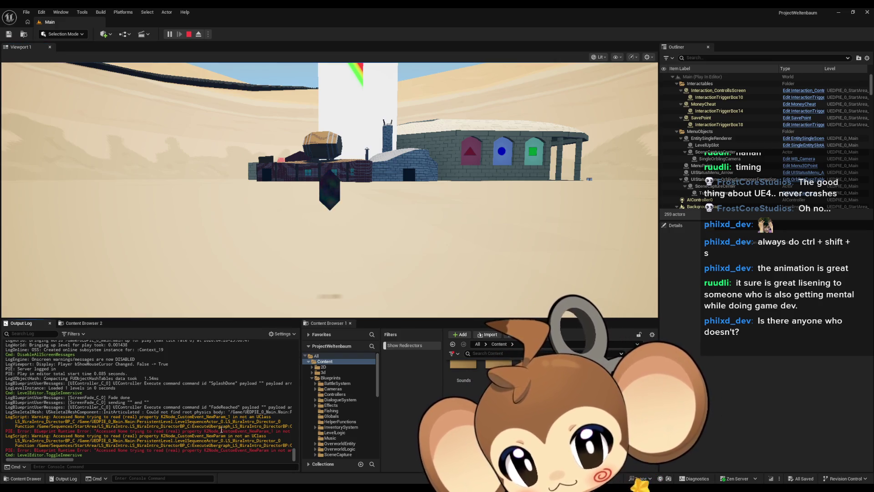
drag(191, 417, 217, 421)
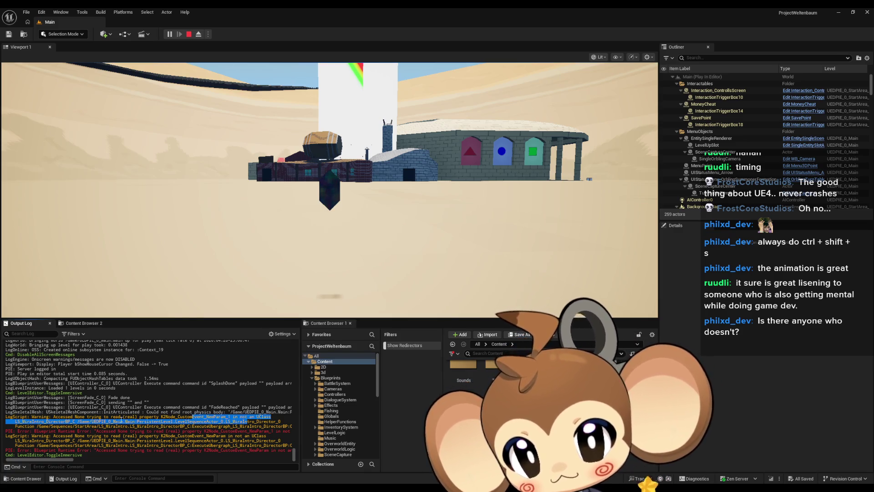
drag(104, 417, 120, 416)
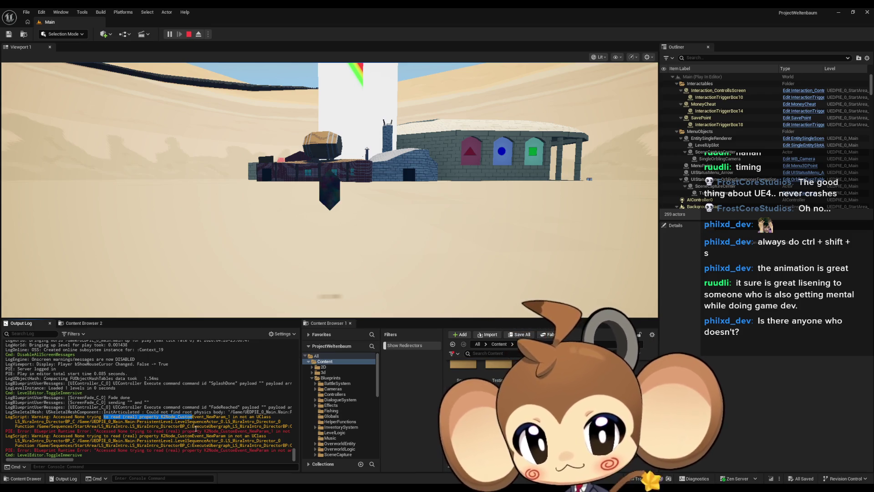
click(190, 34)
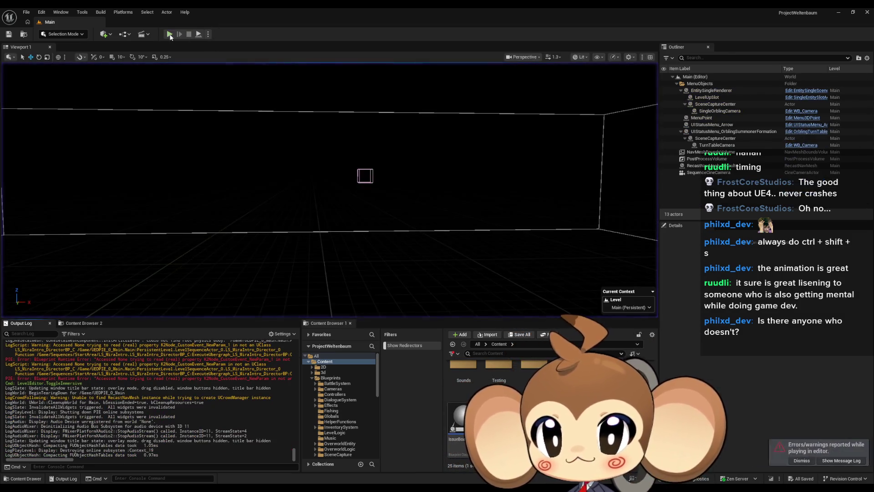
Bring up the Output Log's text options menu and dismiss it
right_click(152, 416)
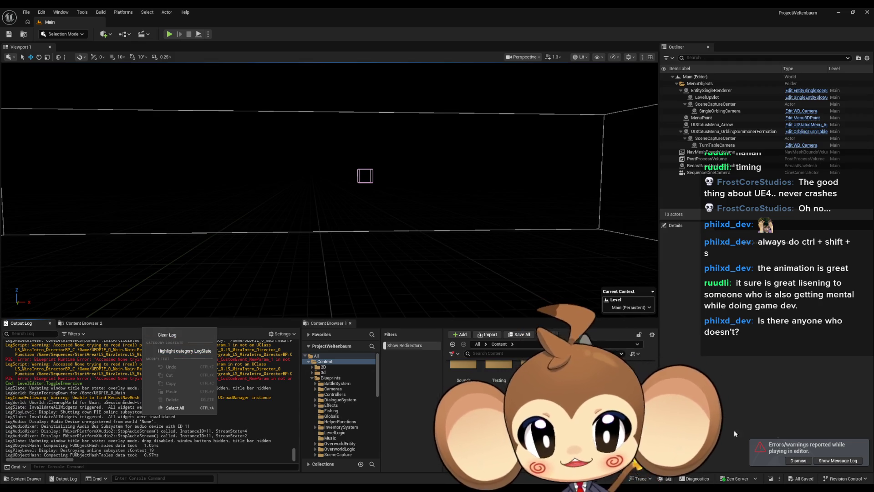
key(Escape)
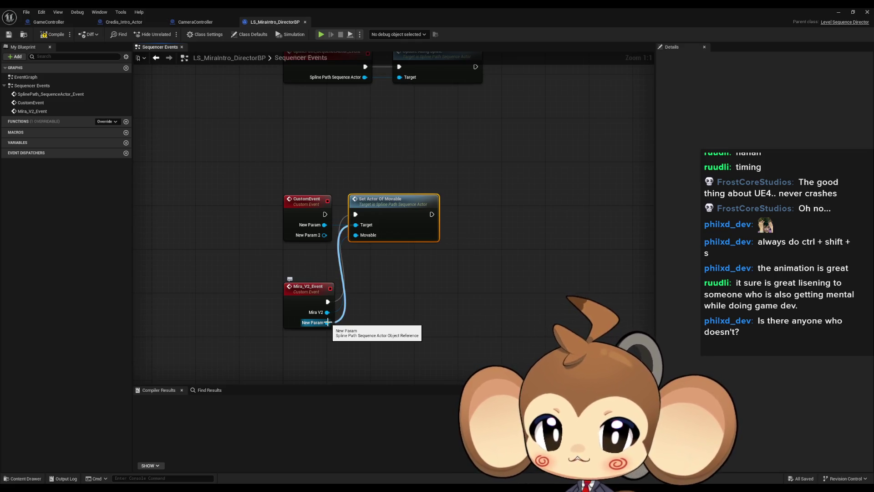
Find Mira_V2_Event in the Sequencer Events graph and select it to view its inputs
drag(447, 262, 452, 365)
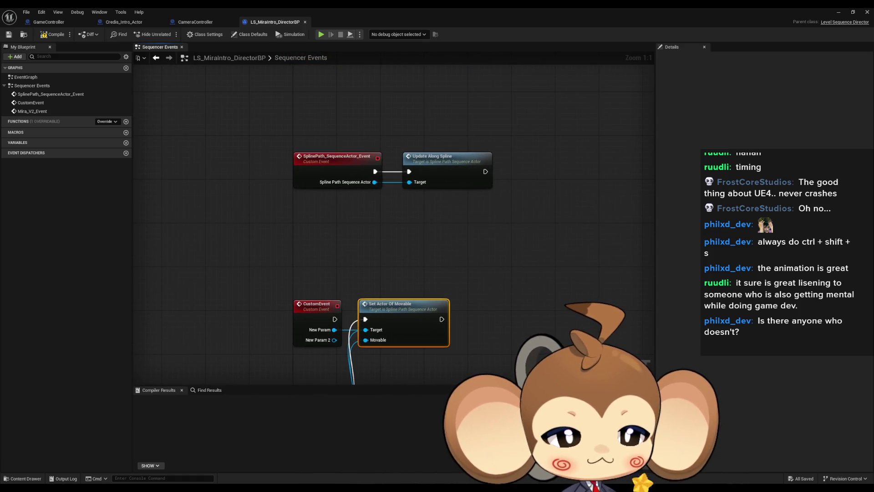
drag(452, 366, 442, 261)
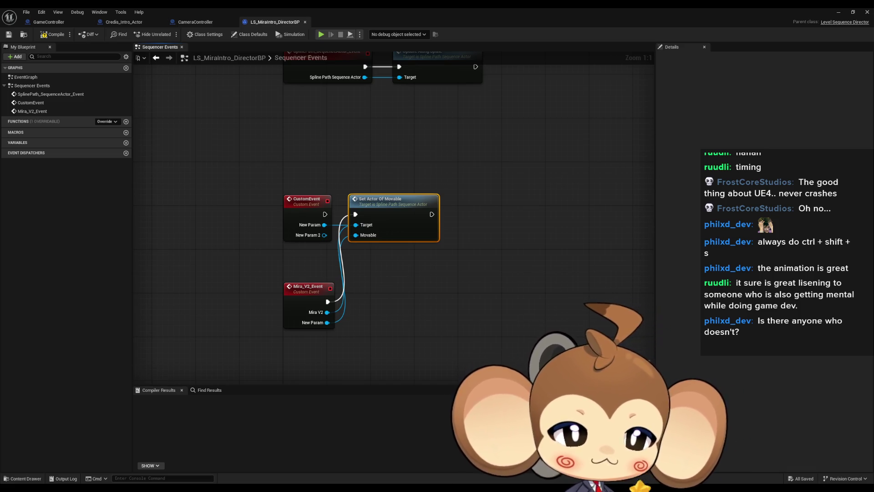
key(Escape)
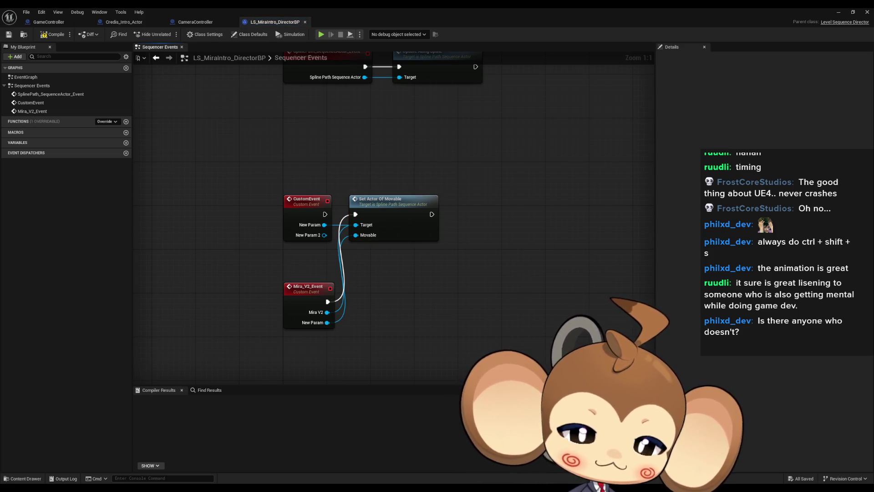
double_click(25, 77)
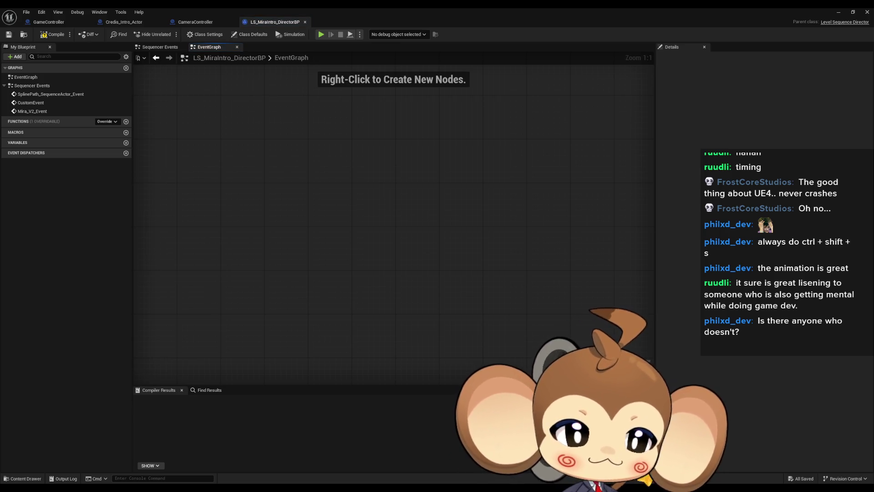
key(alt+Left)
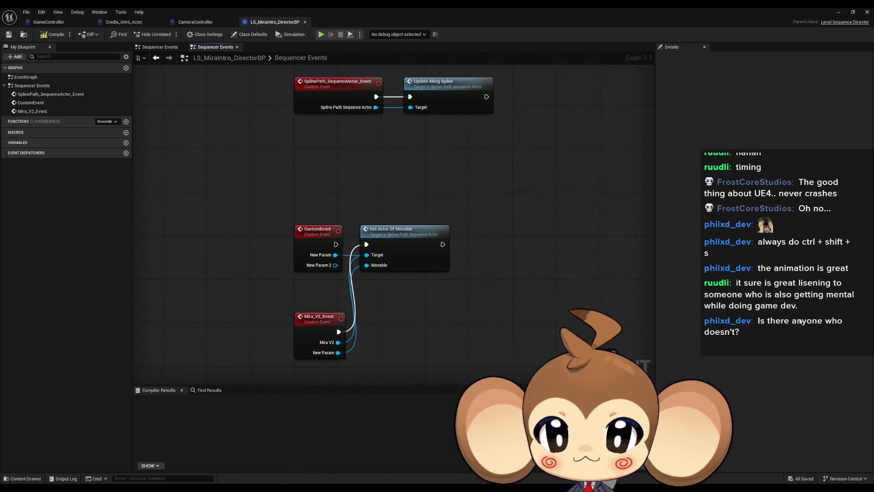
click(303, 314)
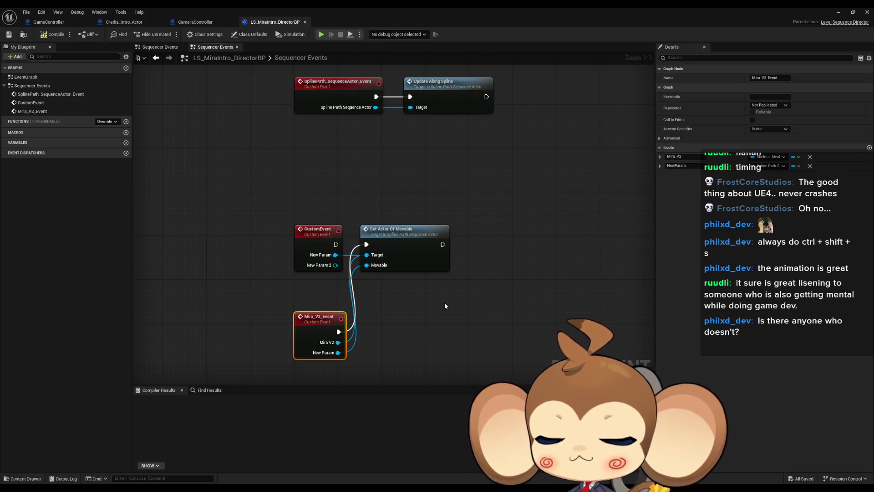
drag(387, 317, 416, 277)
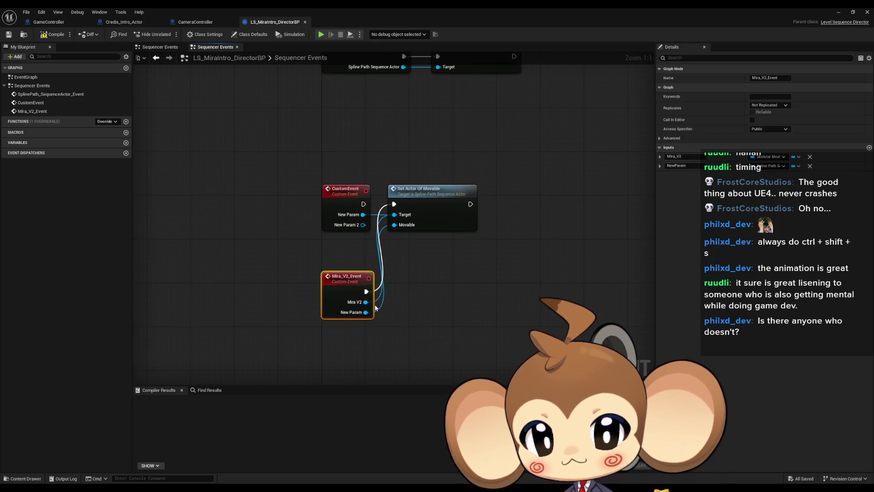
Add a breakpoint to Set Actor Of Movable, minimize the blueprint editor, and start play
right_click(438, 216)
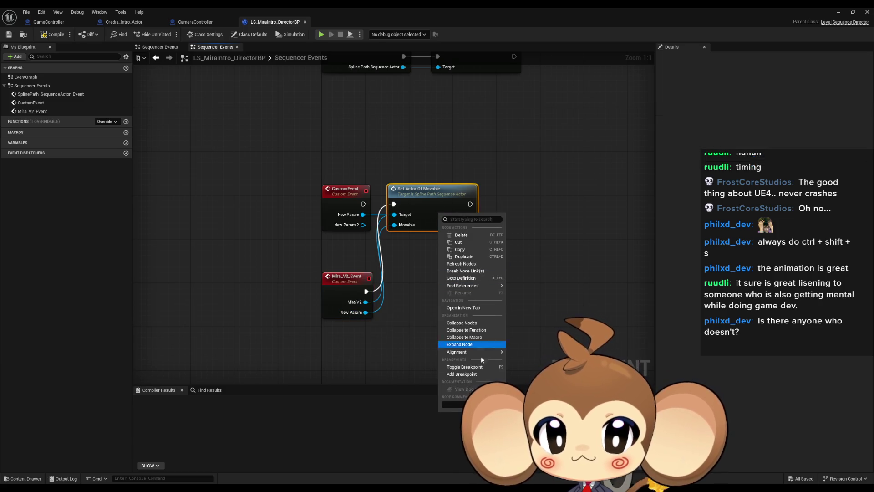
click(478, 363)
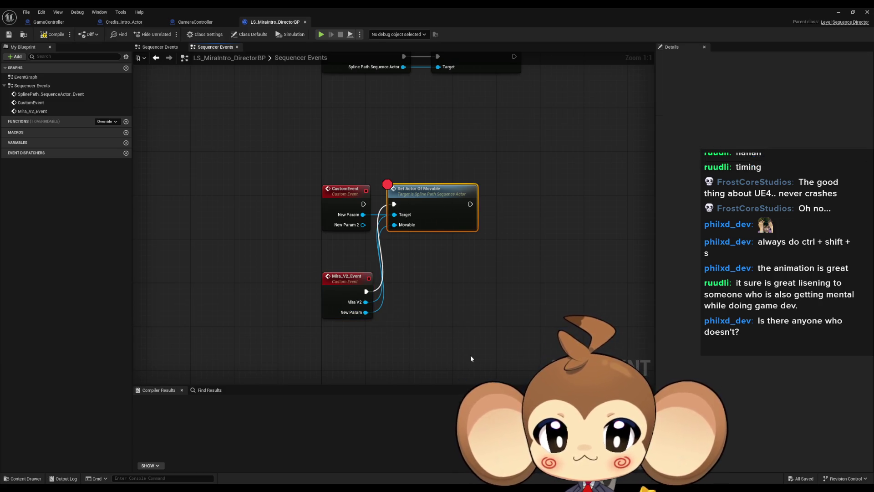
click(838, 13)
click(172, 36)
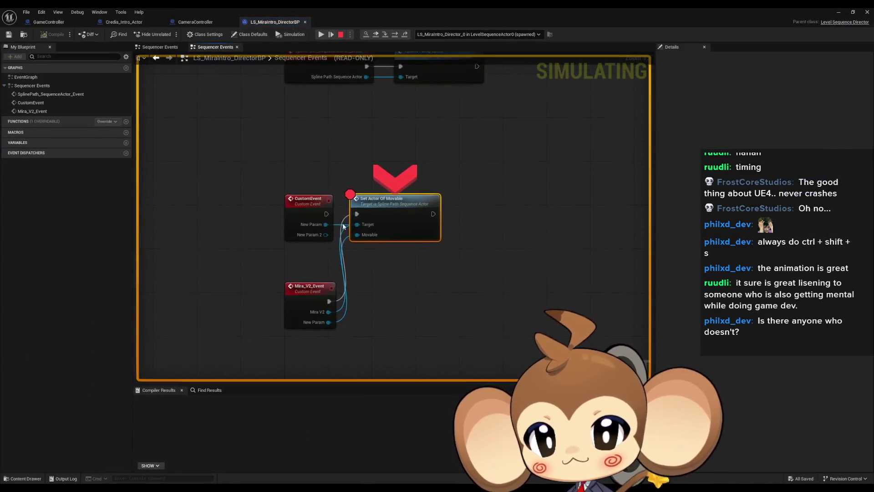
Read the Movable and Mira V2 pin values at the breakpoint, stop play, and minimize the blueprint
mouse_move(357, 242)
mouse_move(326, 312)
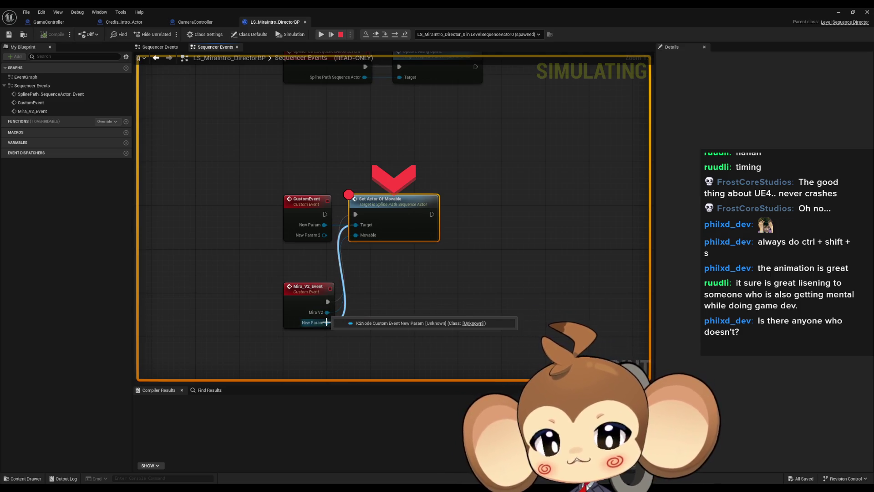
click(343, 39)
click(837, 12)
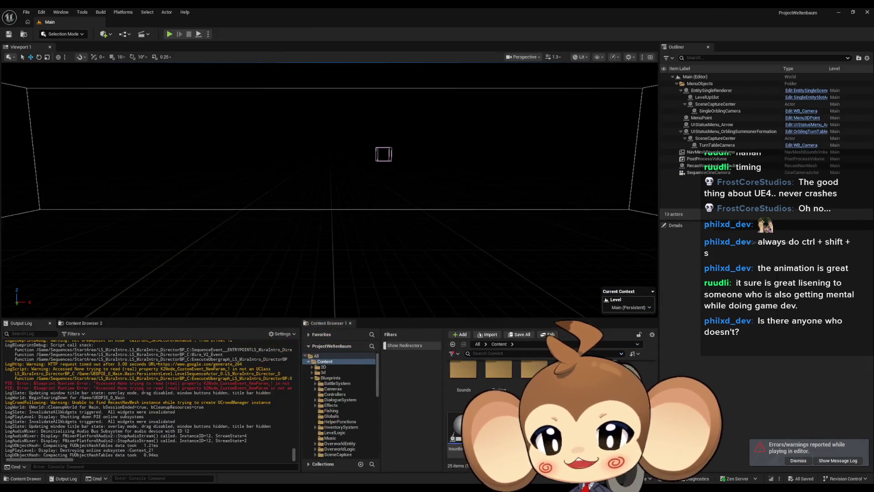
Look inside the Sequences folder, then return to the top Content folder
scroll(478, 387, up, 1)
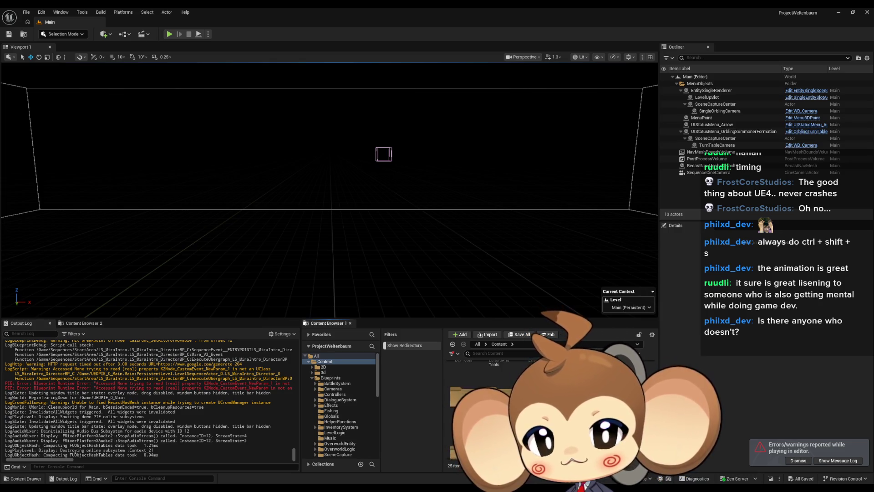
click(331, 407)
click(503, 387)
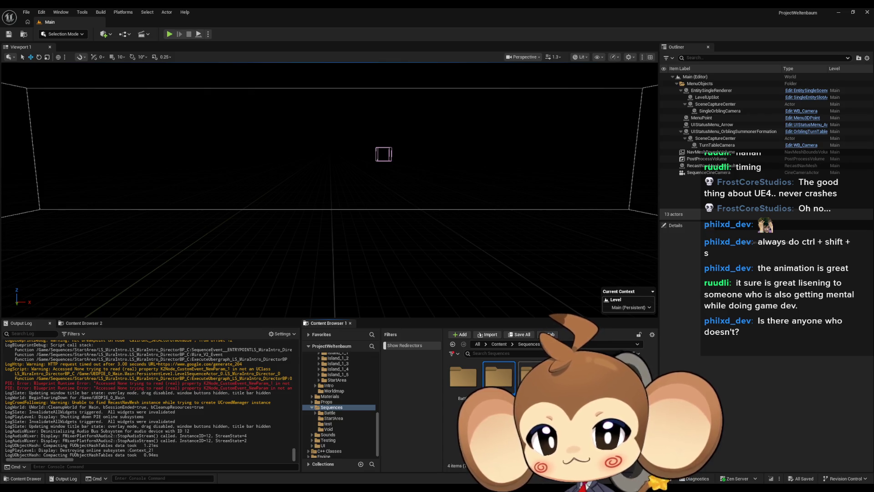
click(499, 343)
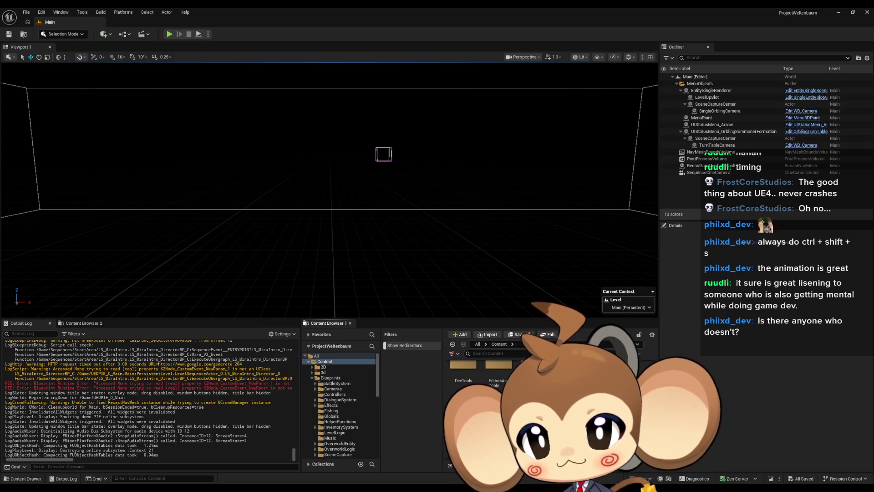
Check the director blueprint window, then open Content > Maps > Dummy
click(396, 460)
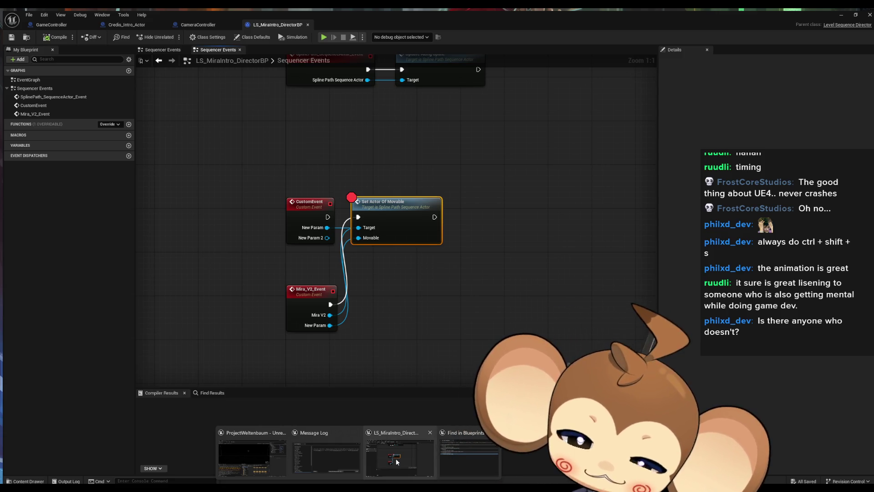
click(446, 456)
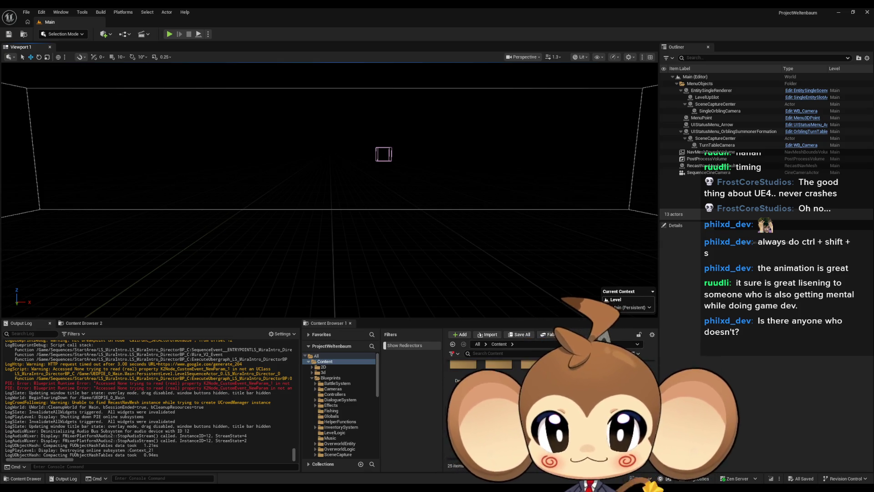
click(326, 407)
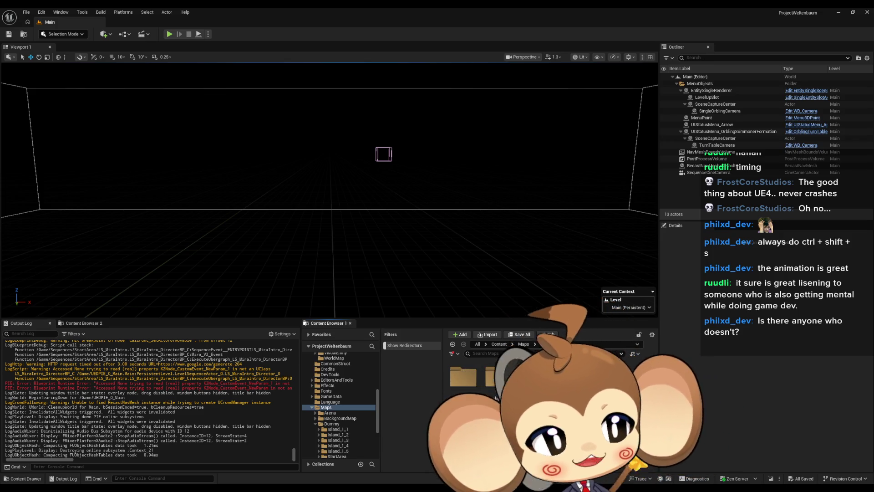
click(331, 423)
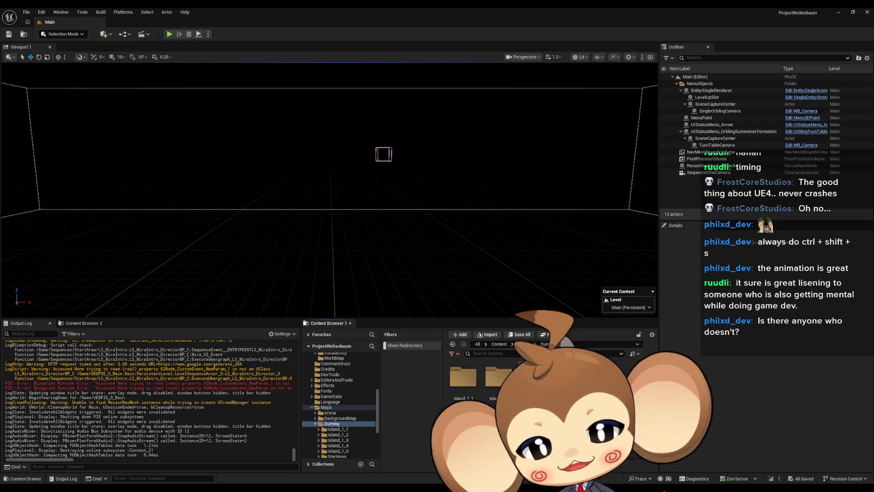
Open the StartArea level and select LevelObjectCollectionRoot in the Outliner
scroll(339, 405, down, 3)
click(336, 407)
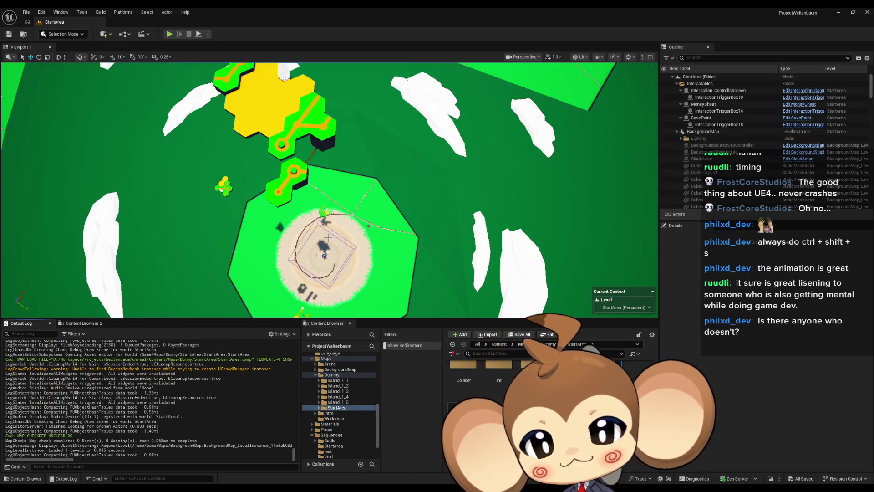
scroll(679, 104, down, 3)
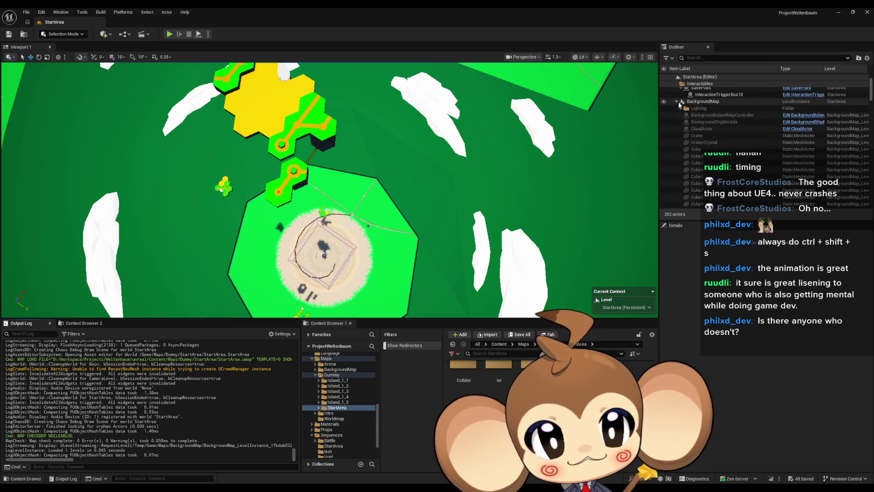
click(679, 104)
scroll(723, 151, up, 2)
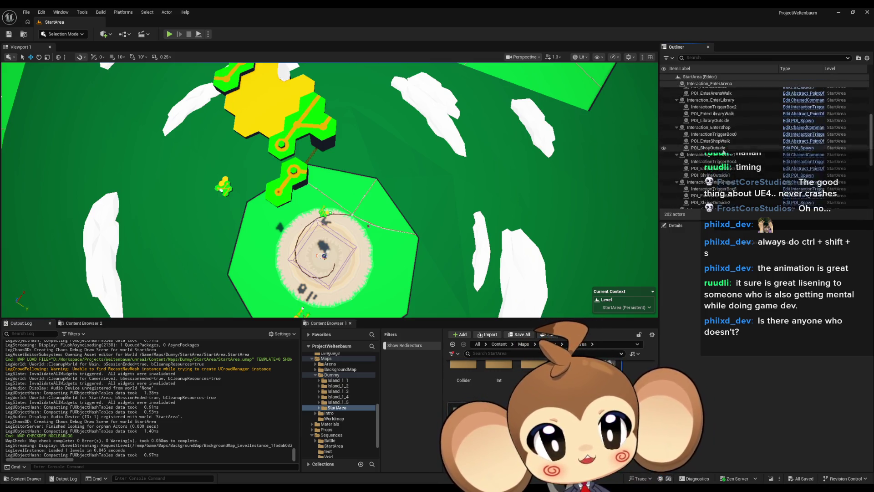
scroll(722, 152, down, 5)
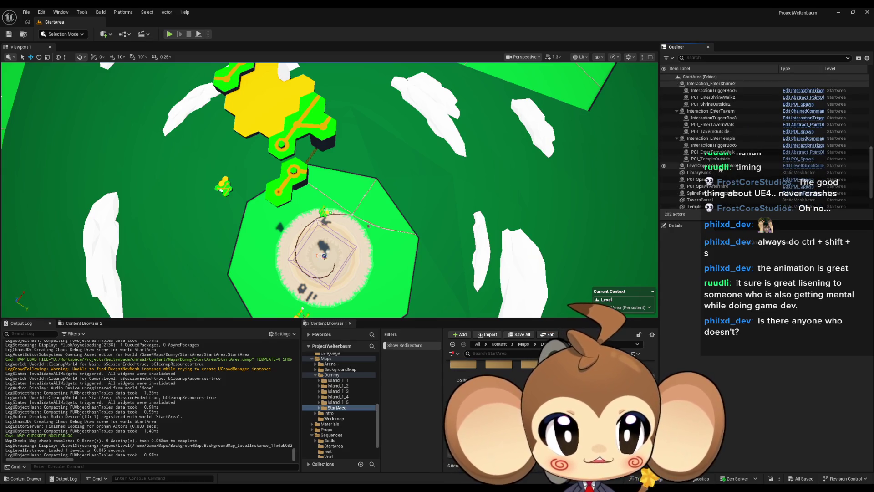
click(719, 170)
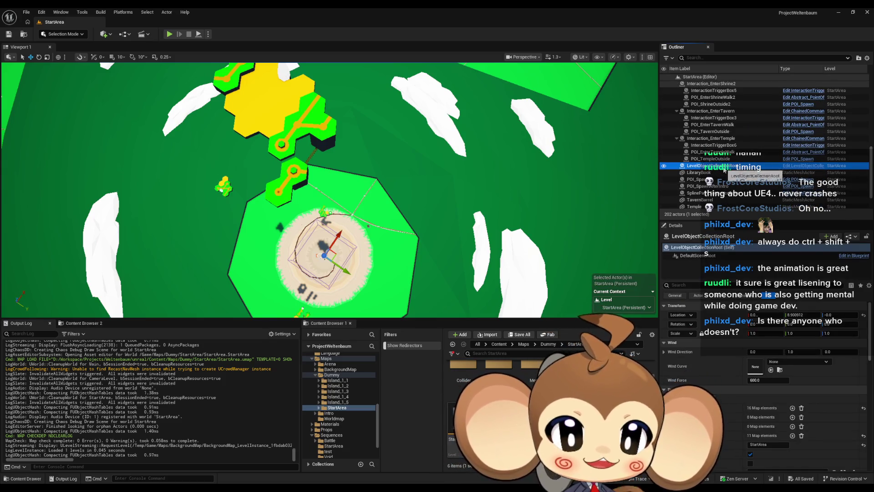
Focus the viewport on the selected actor and fly toward the island buildings
scroll(765, 387, down, 4)
scroll(765, 387, down, 1)
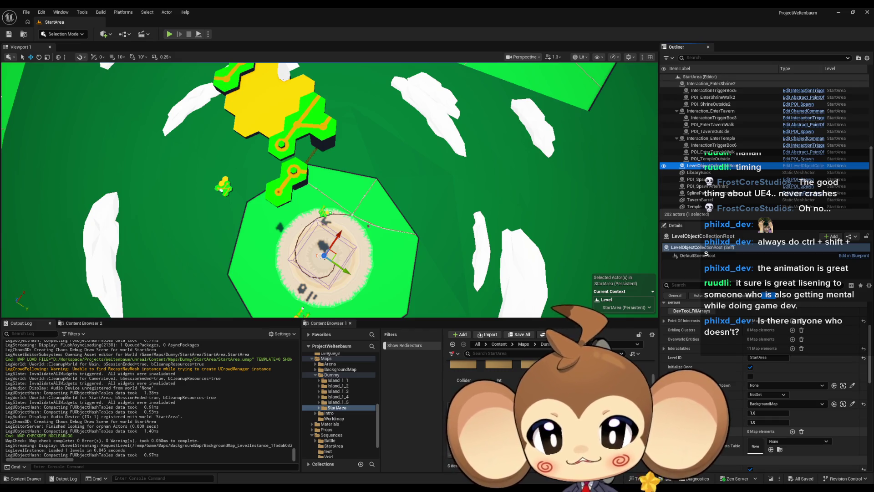
mouse_move(330, 227)
mouse_down()
mouse_move(300, 201)
mouse_move(287, 211)
mouse_up()
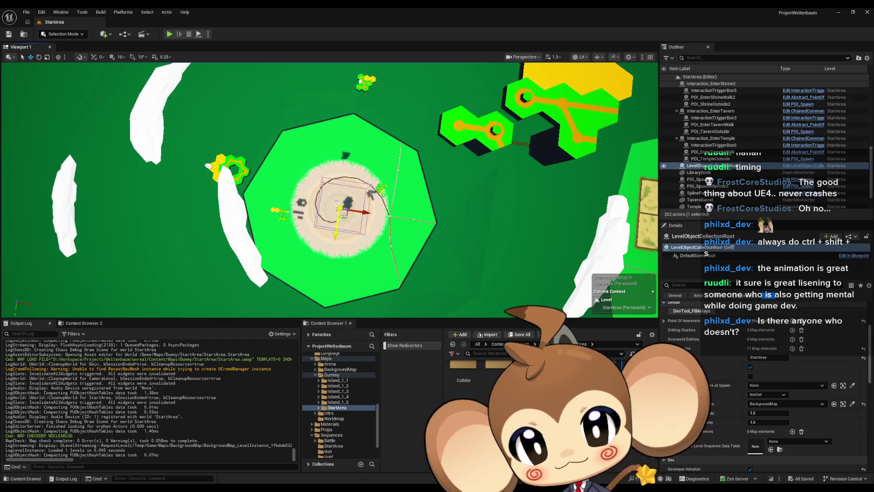
key(f)
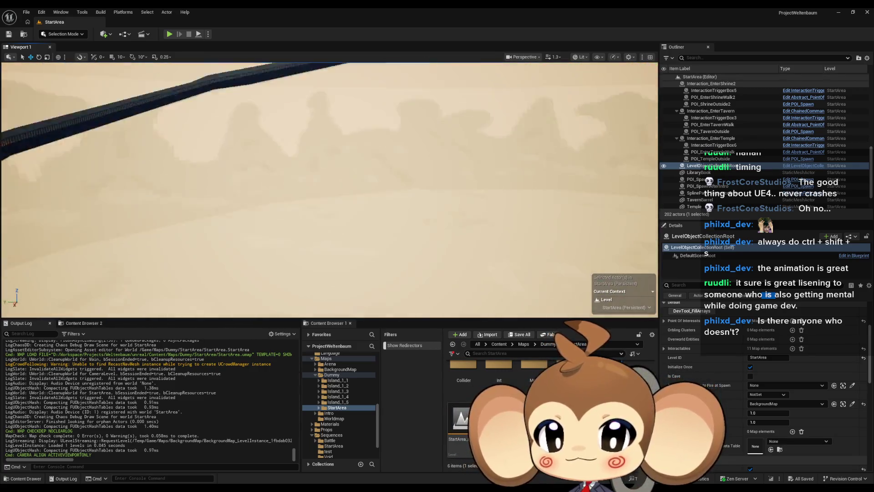
drag(329, 189, 255, 173)
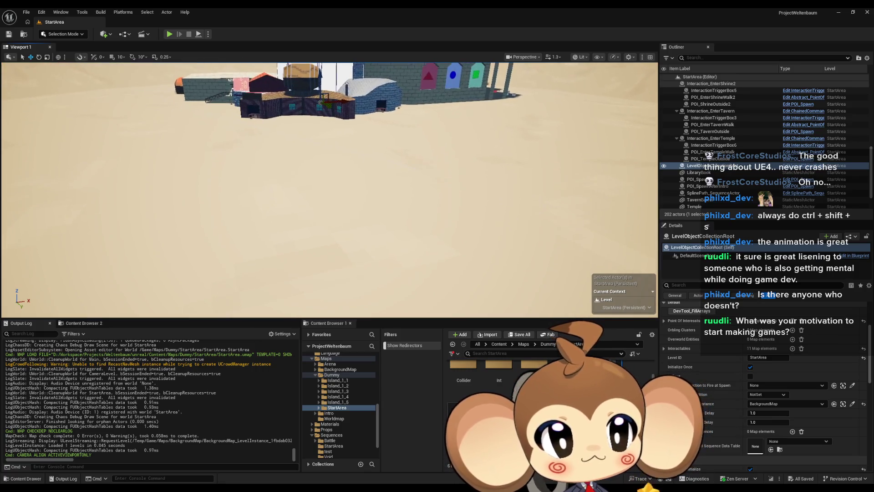
Select POI_SpawnAfterIntro in the Outliner and focus the viewport on it
drag(368, 207, 359, 196)
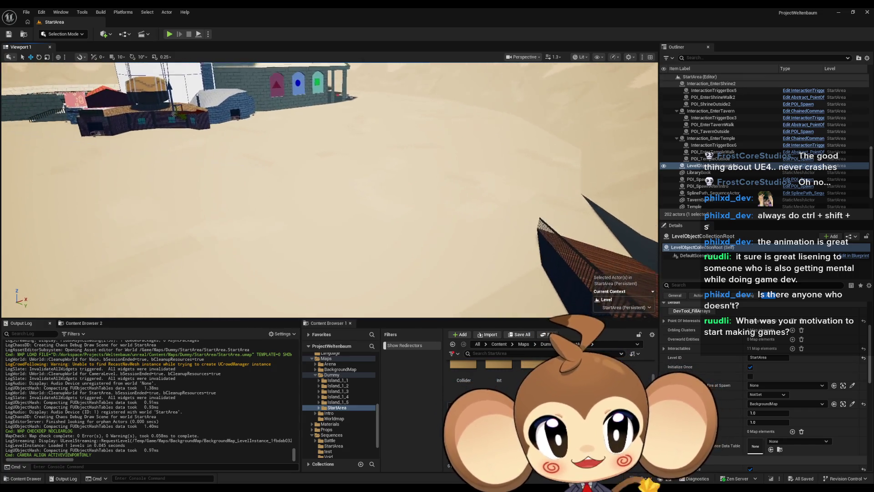
scroll(710, 173, down, 1)
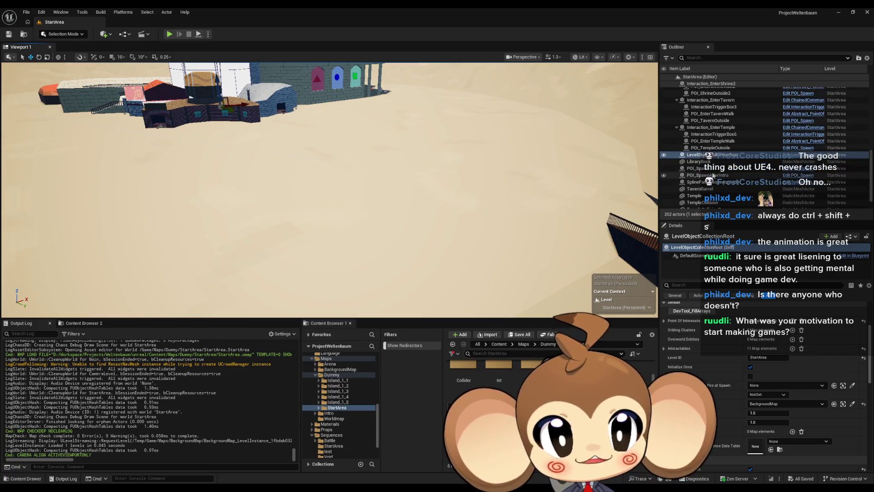
click(709, 168)
double_click(711, 175)
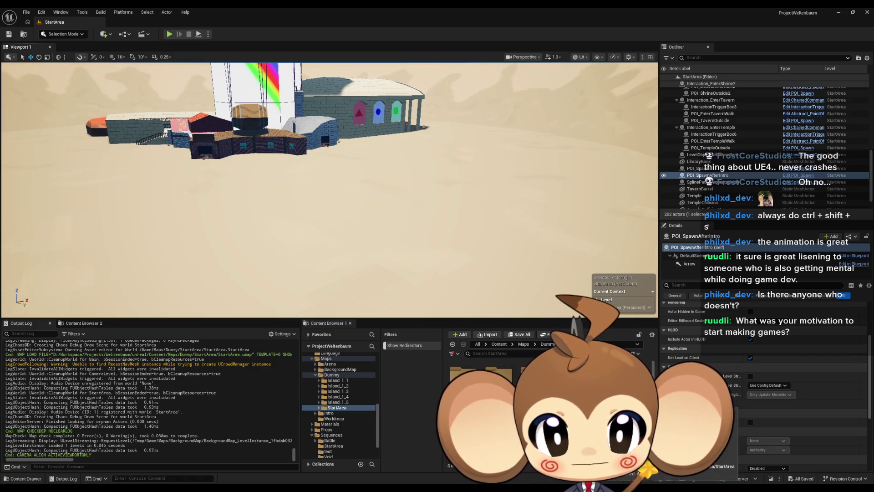
Browse from the Content root into GameData > LevelData
click(500, 344)
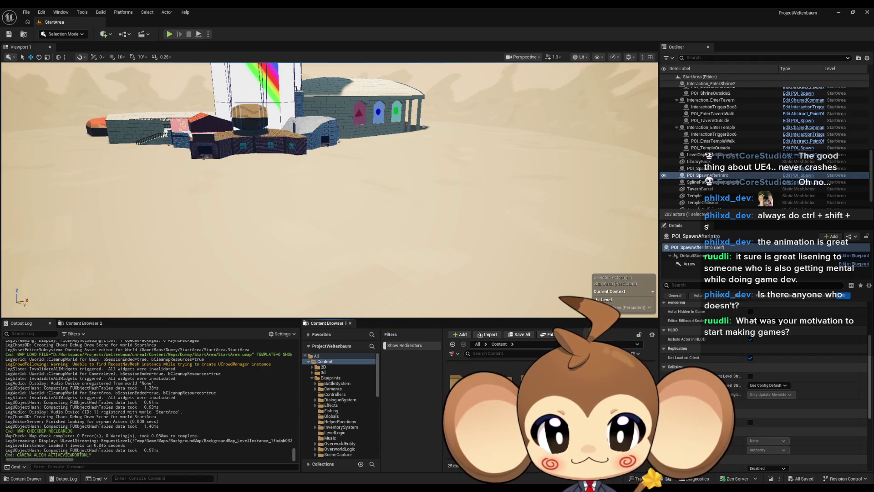
double_click(546, 410)
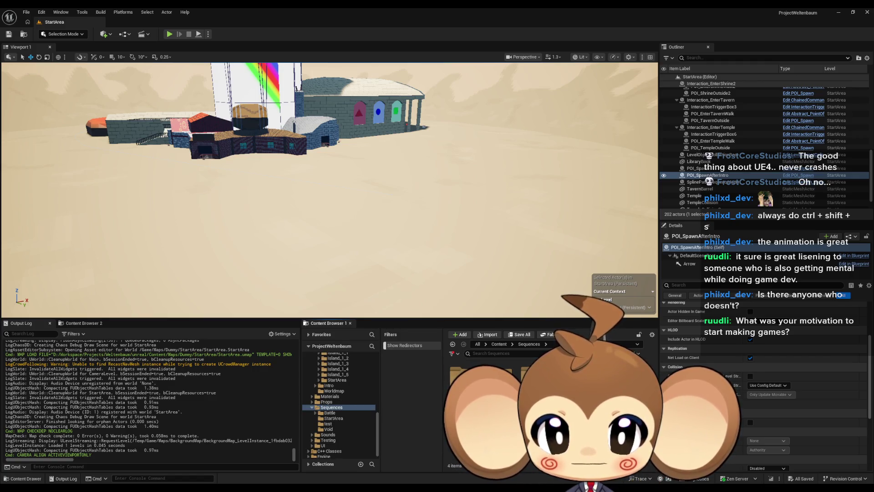
key(alt+Left)
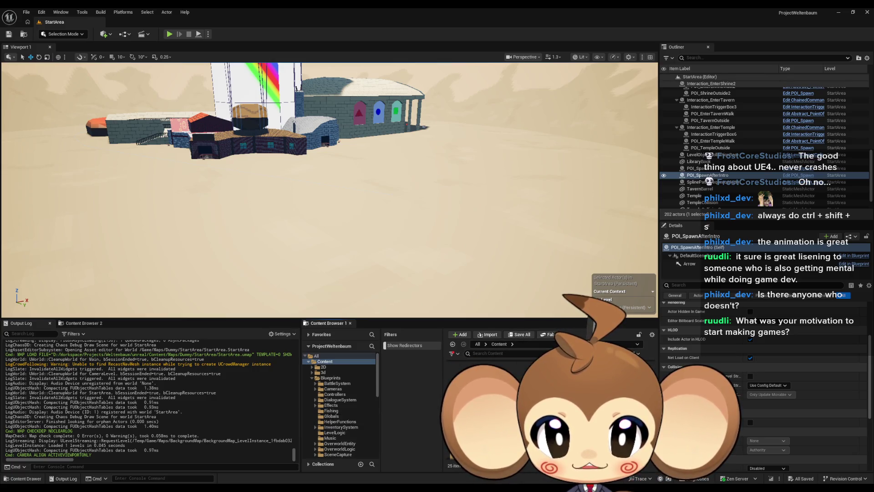
double_click(569, 409)
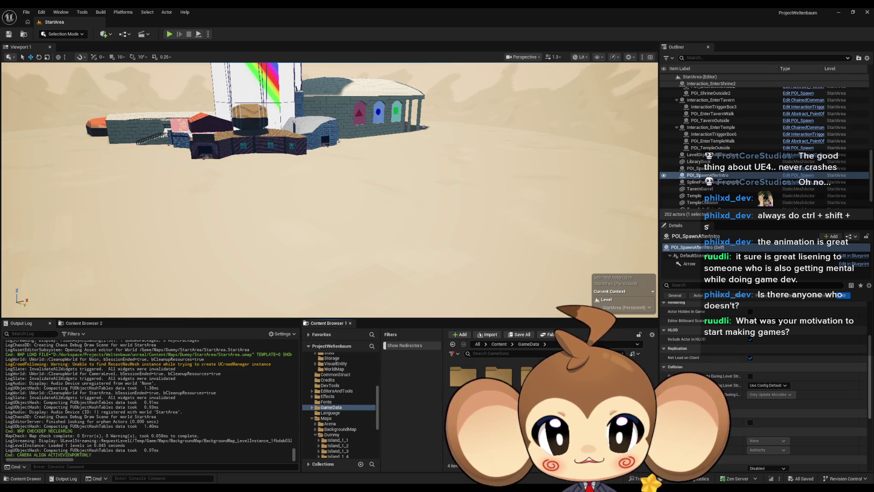
double_click(599, 382)
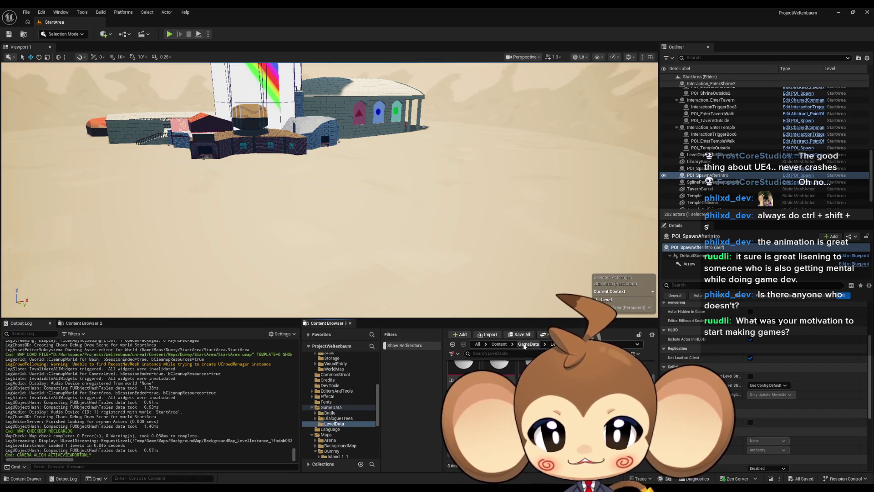
Go back to Content and look through Maps > Intro > test
click(523, 344)
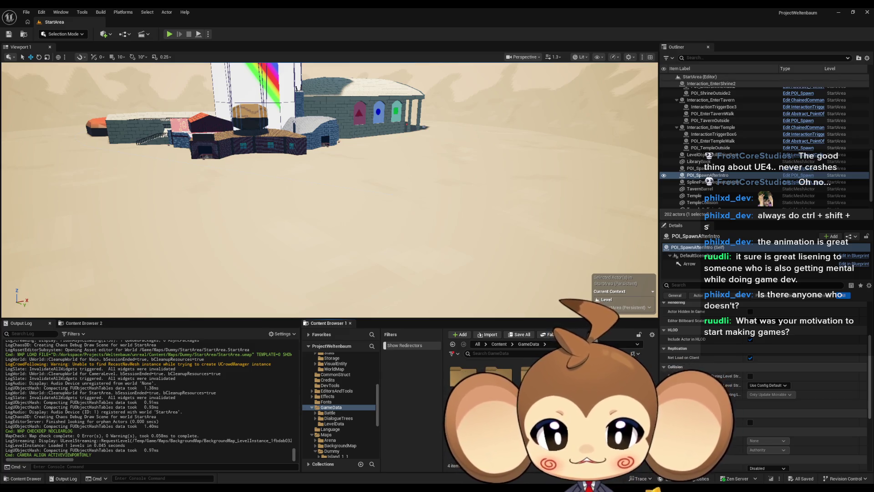
click(499, 344)
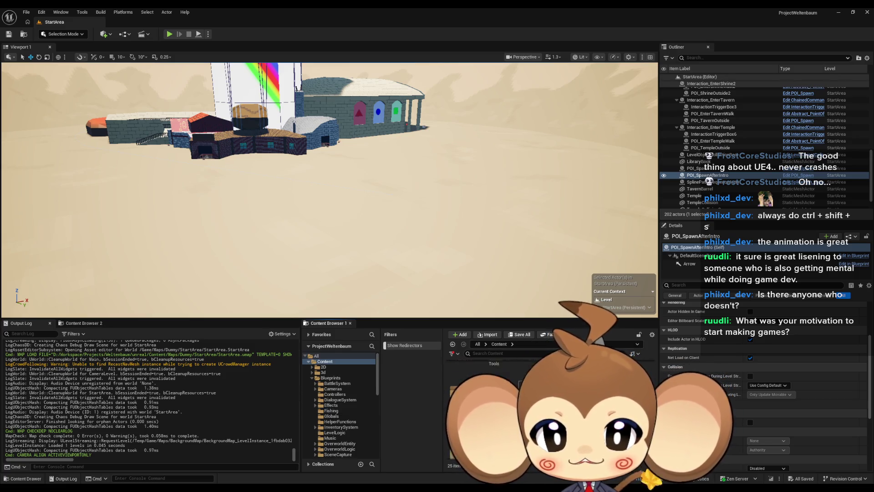
click(326, 407)
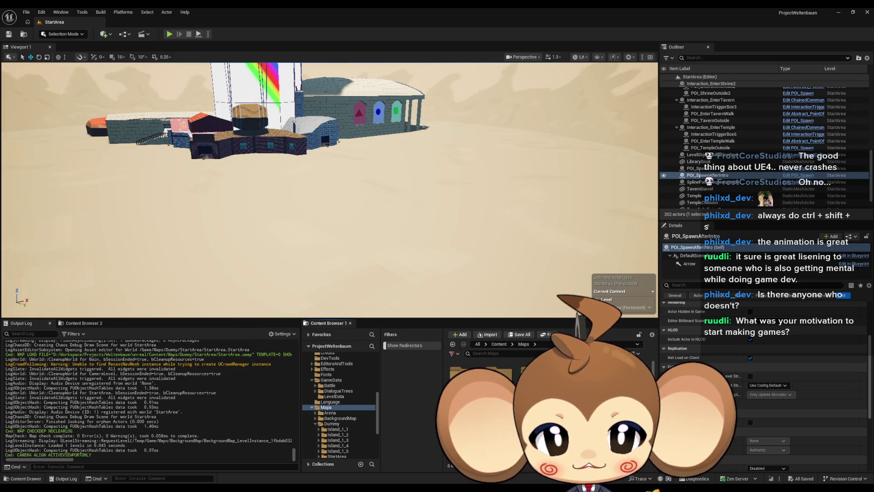
double_click(567, 376)
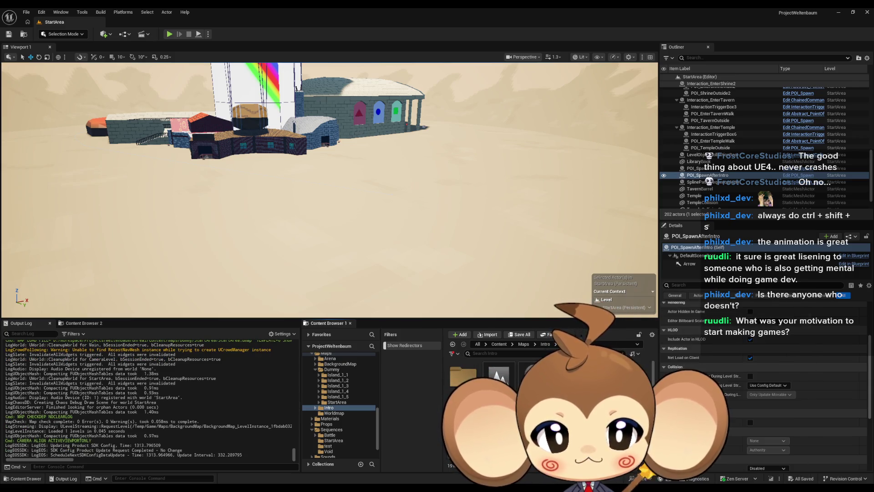
double_click(462, 377)
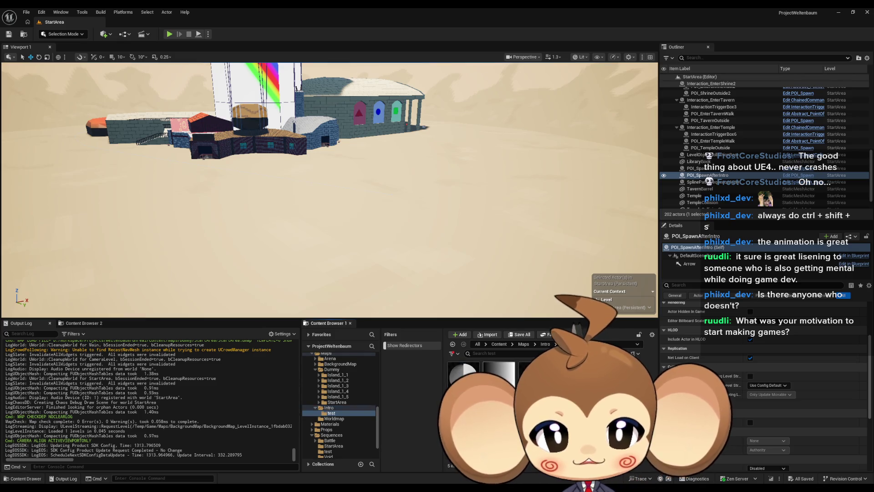
Return to Content and open Sequences > Void
click(523, 345)
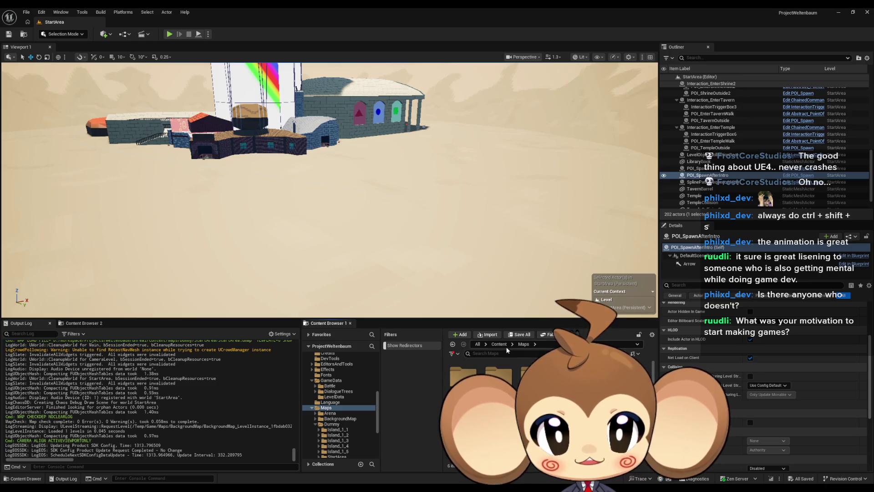
click(493, 345)
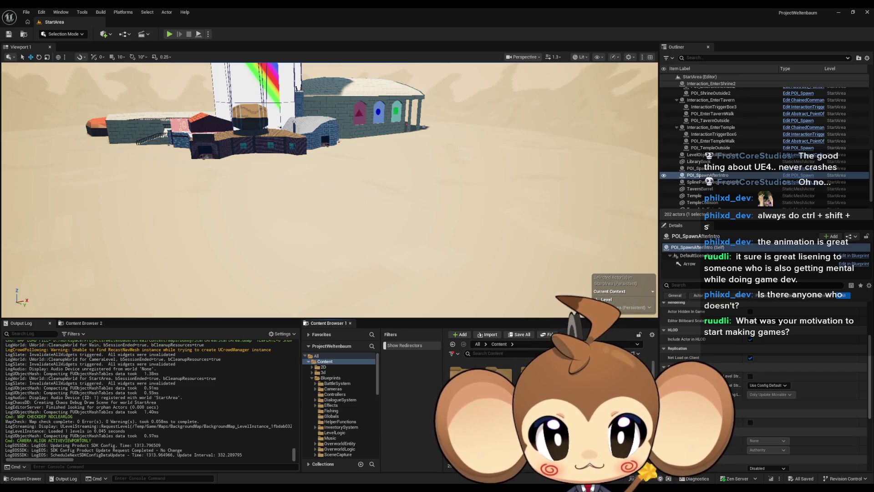
click(332, 407)
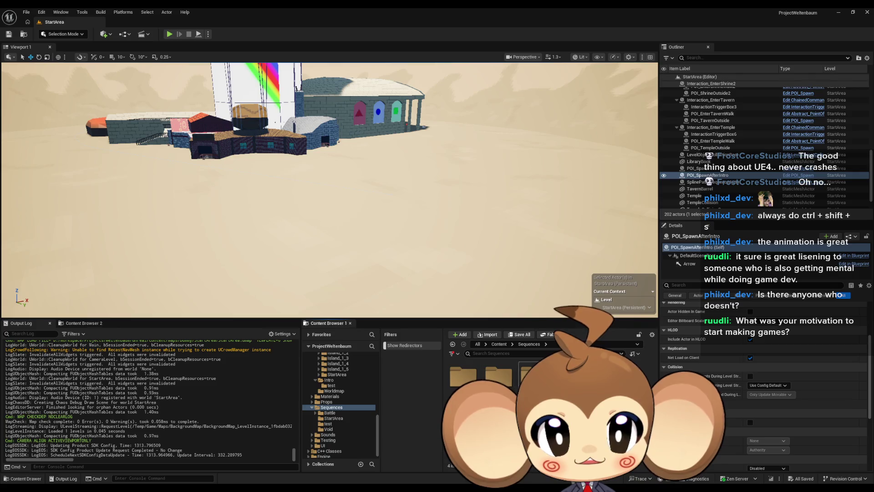
click(329, 429)
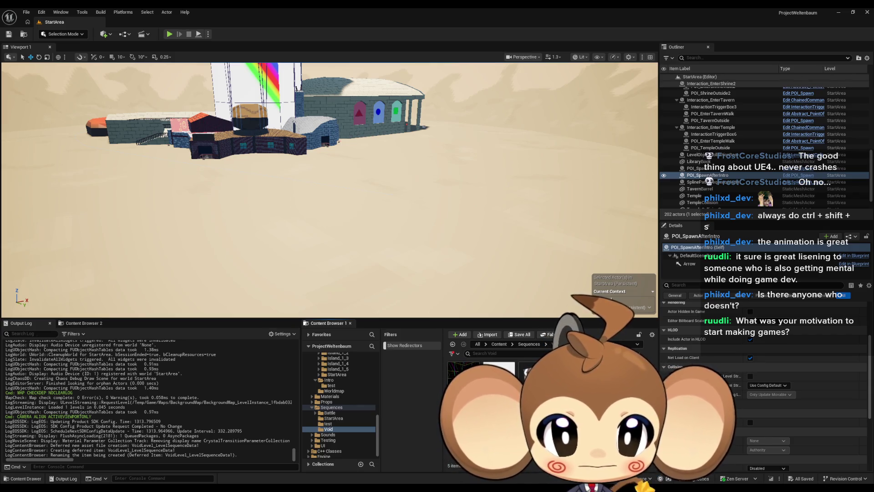
Confirm the name StartArea_LevelSequenceData, save it, and move it into Sequences/StartArea
key(Return)
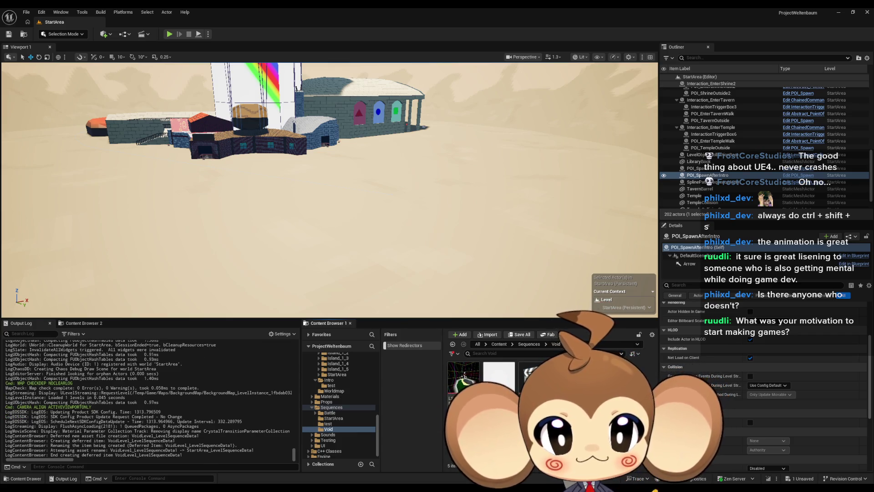
key(ctrl+shift+s)
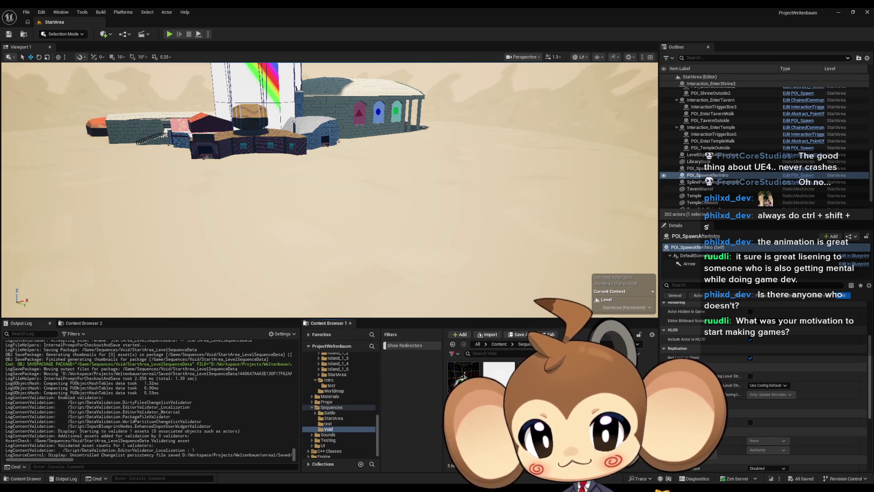
mouse_move(463, 376)
mouse_down()
mouse_move(400, 409)
mouse_move(334, 419)
mouse_up()
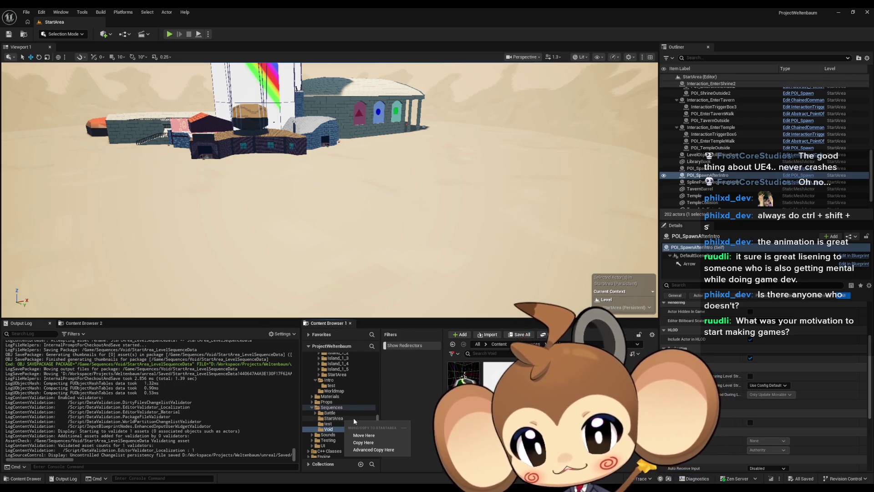
click(363, 435)
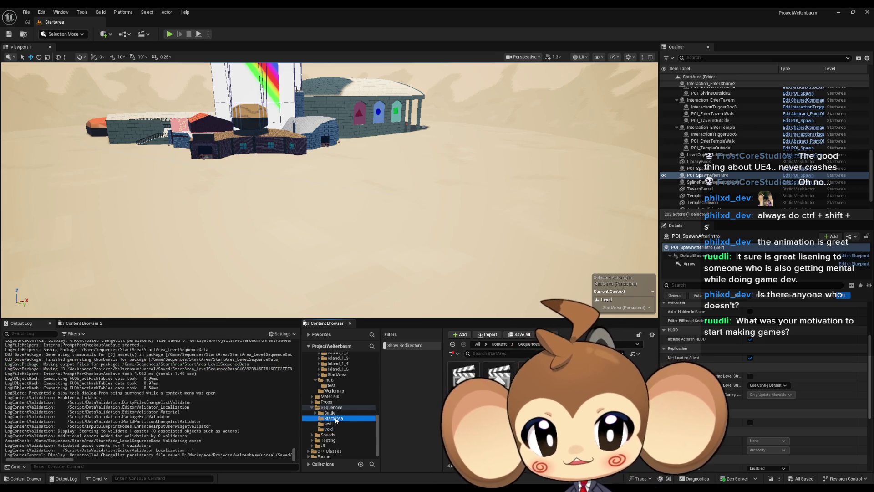
In the StartArea data table, delete the IntroBattle2DoneSequence row and set the remaining row's sequence to LS_MiraIntro
double_click(533, 378)
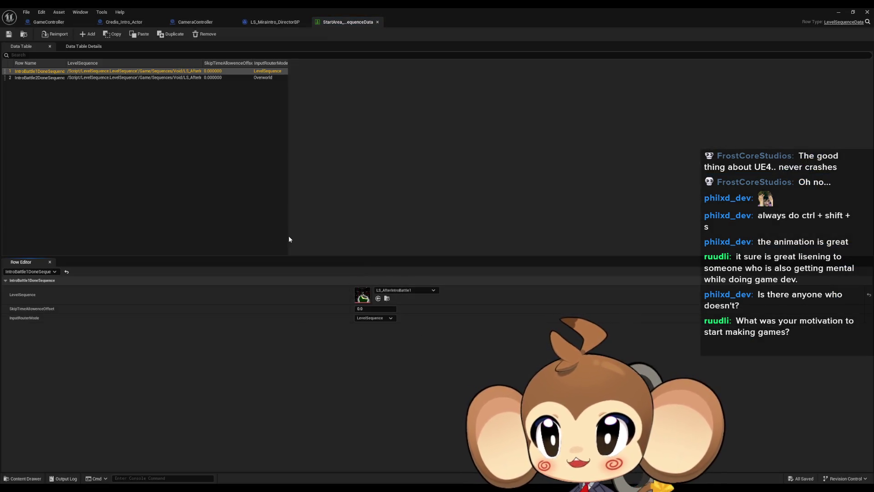
click(58, 77)
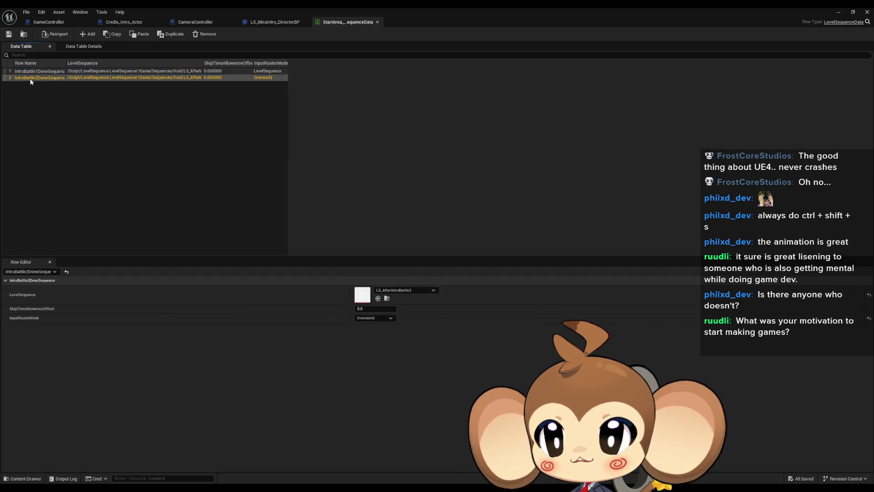
key(Delete)
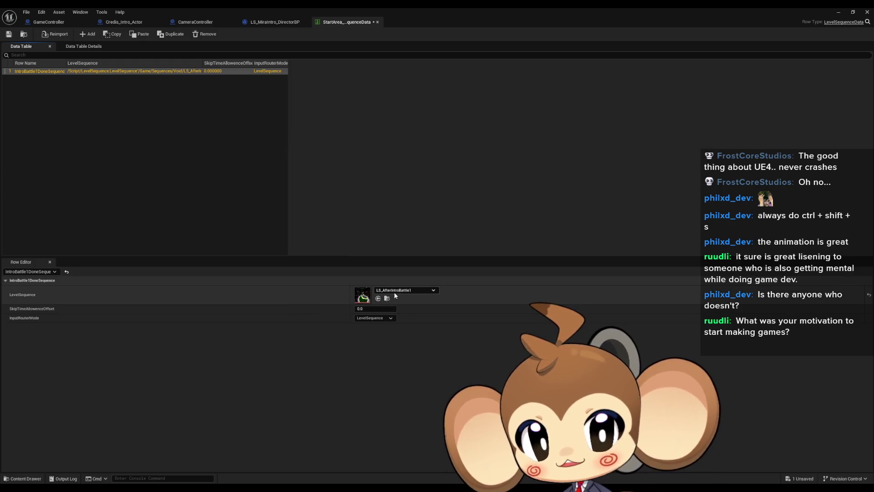
click(407, 291)
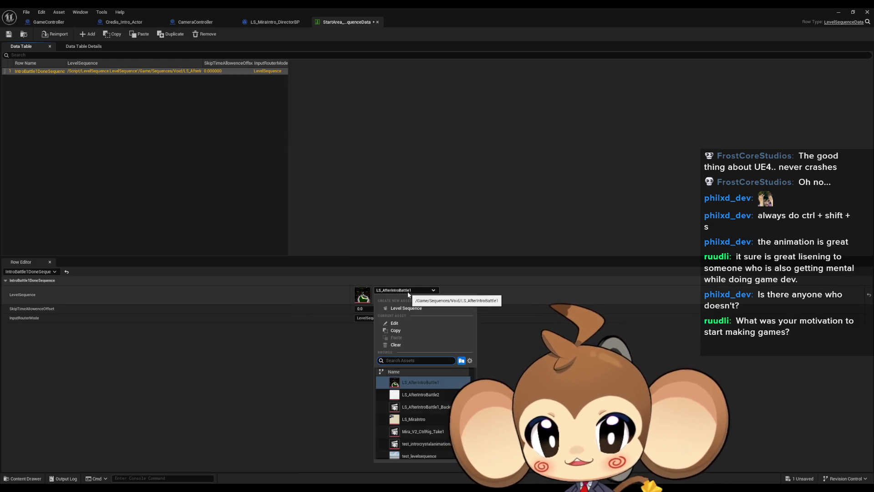
click(426, 417)
Rename the row StartAreaMiraTrip, keep InputRouterMode LevelSequence, and restore the editor to a smaller window
double_click(30, 73)
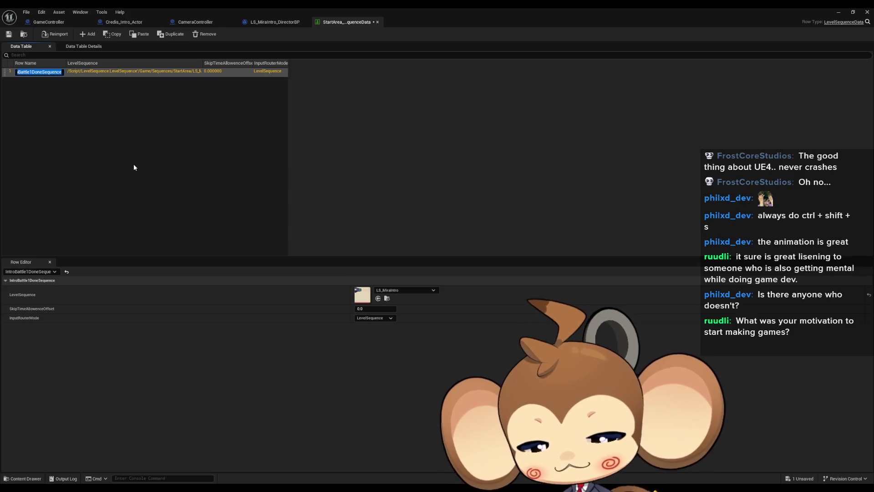
text(Start)
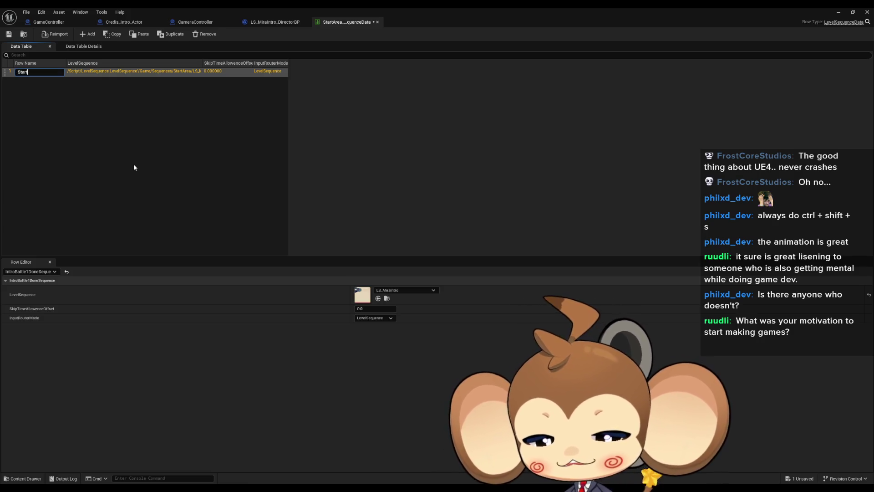
text(Area)
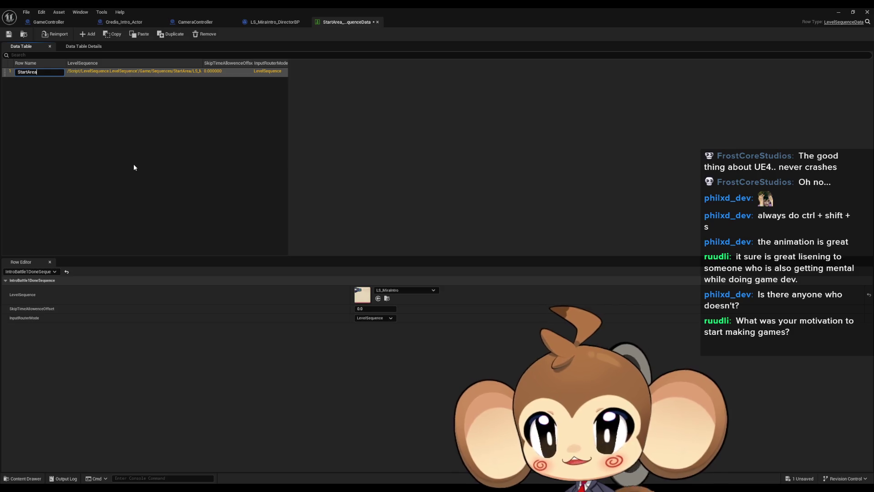
text(MiraTrip)
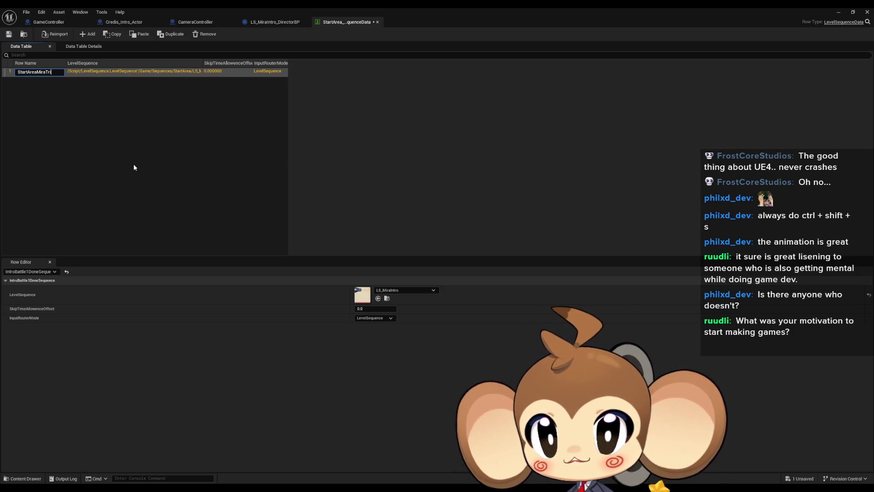
key(Return)
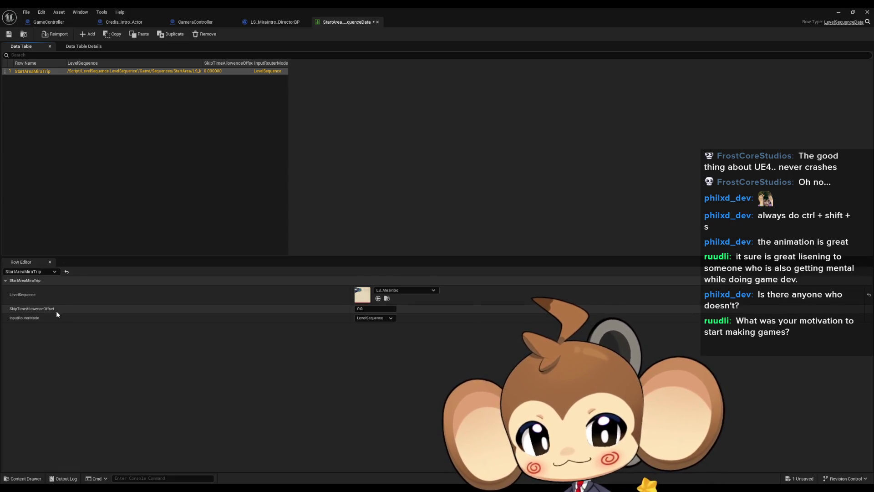
click(362, 318)
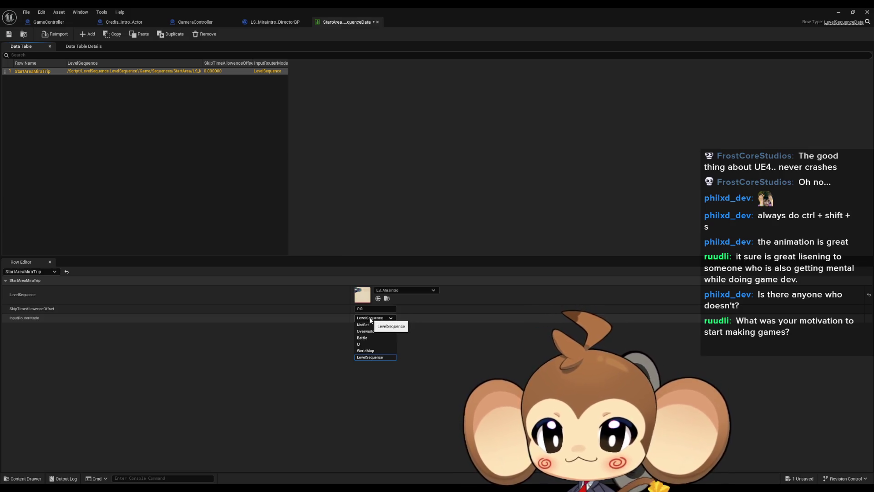
click(370, 318)
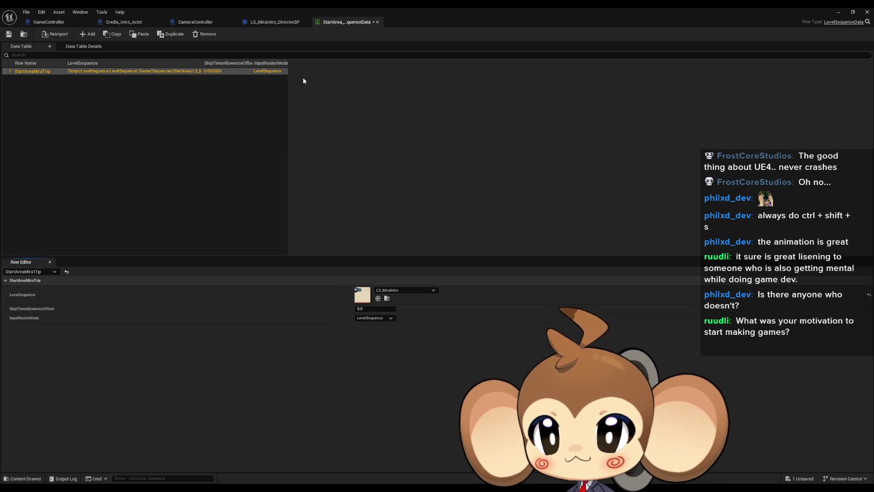
double_click(361, 7)
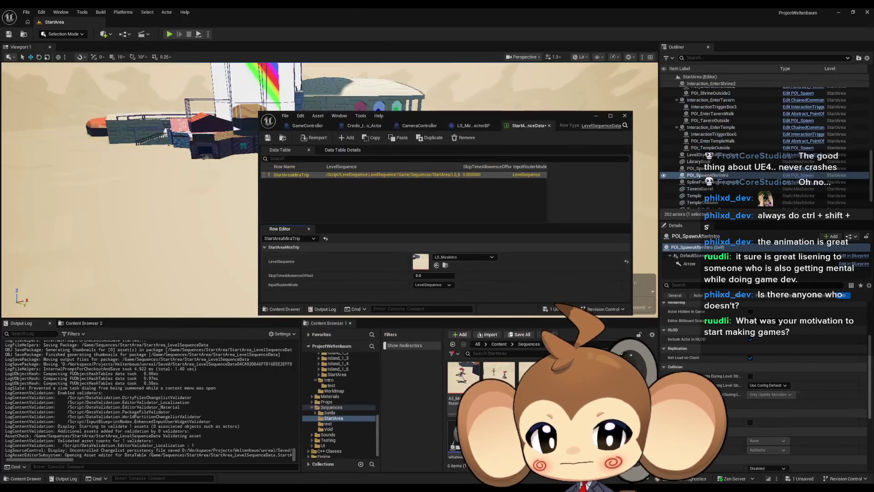
Open the Void sequence data table, then set StartAreaMiraTrip's InputRouterMode to Overworld
click(535, 345)
click(328, 429)
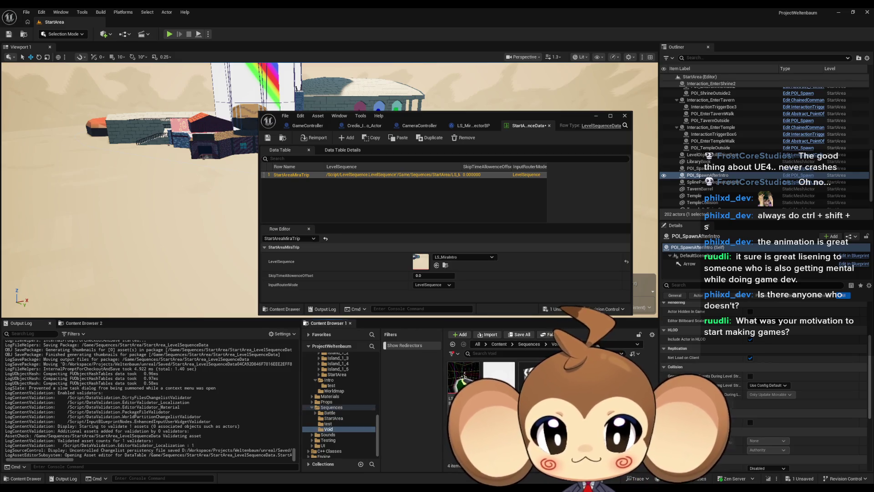
double_click(419, 115)
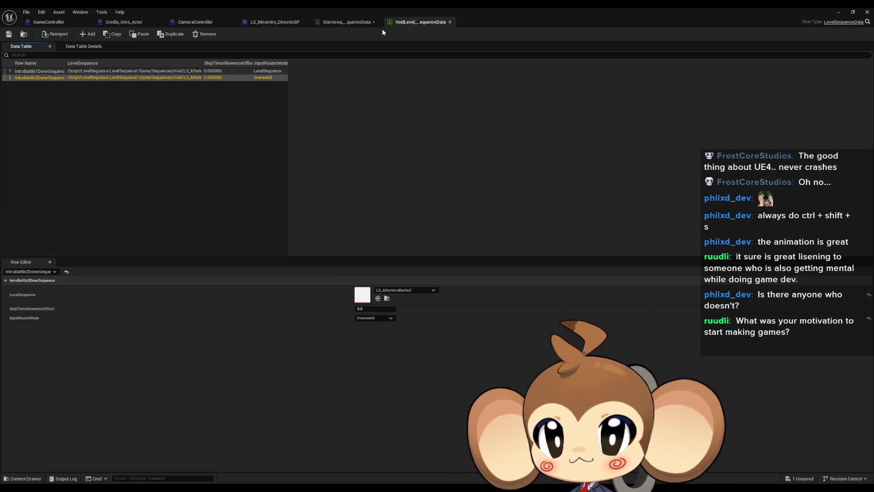
click(346, 21)
click(375, 319)
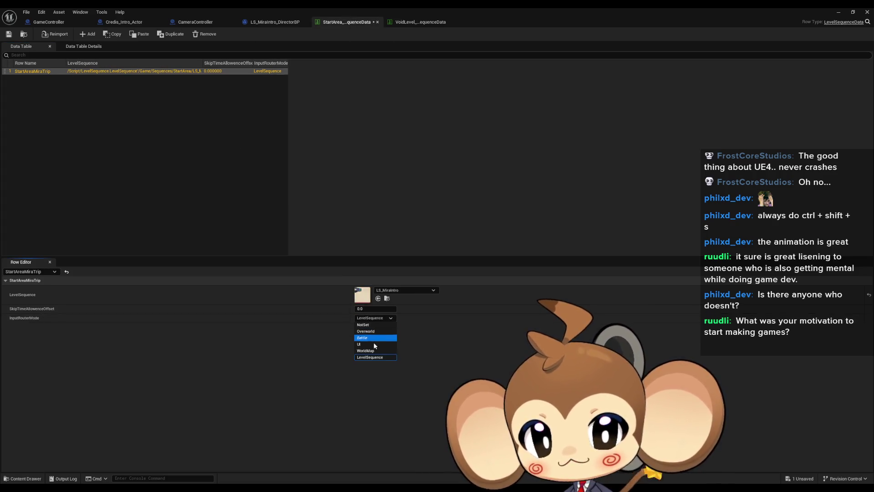
click(376, 356)
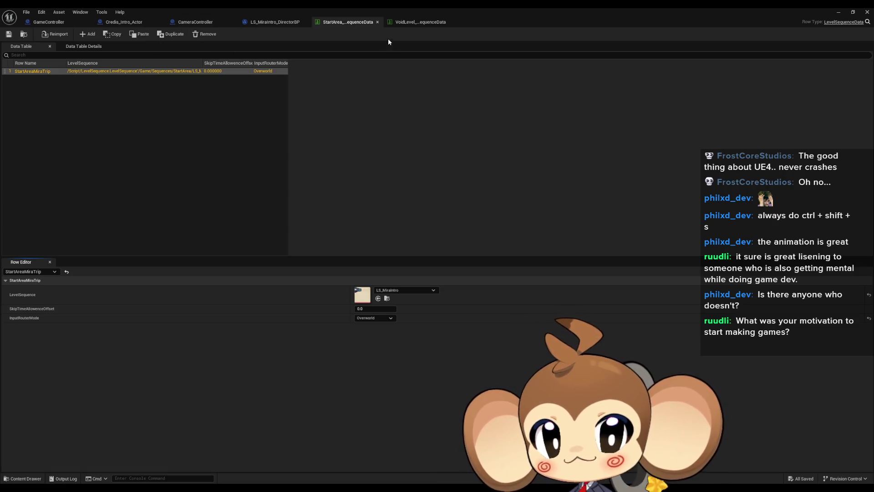
Compare against the Void table, then float the data table editor and move it aside
click(415, 23)
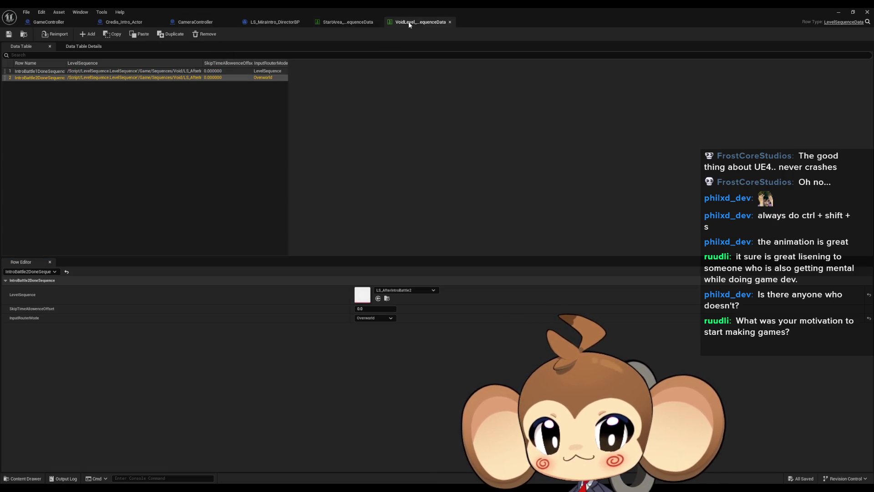
click(349, 23)
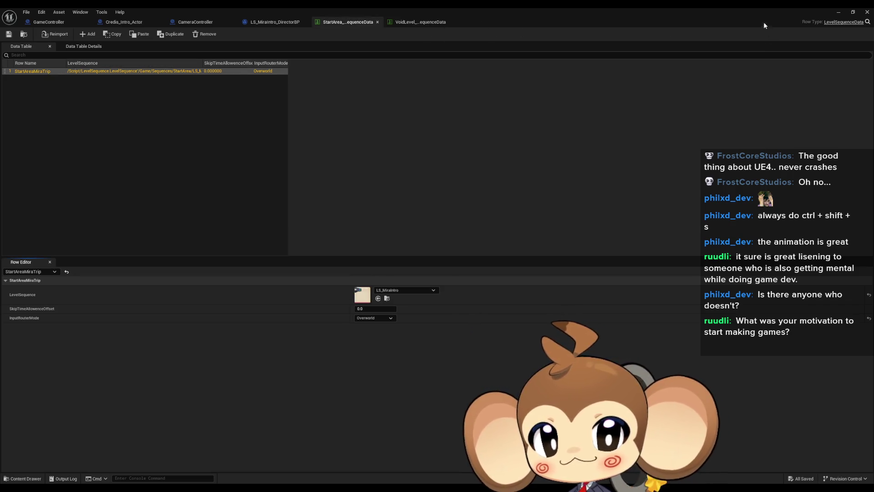
double_click(744, 15)
mouse_move(522, 117)
mouse_down()
mouse_move(241, 88)
mouse_move(216, 95)
mouse_up()
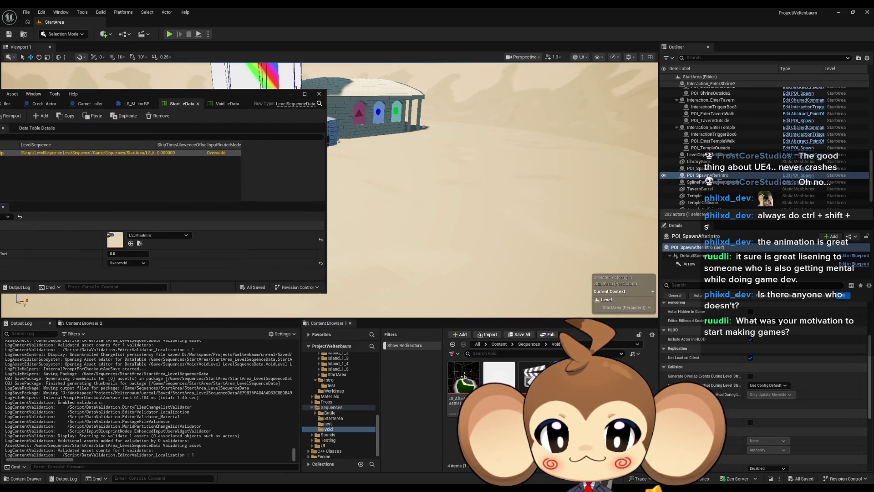
Drag LS_MiraIntro from Sequences > StartArea into the viewport as a level actor
click(529, 345)
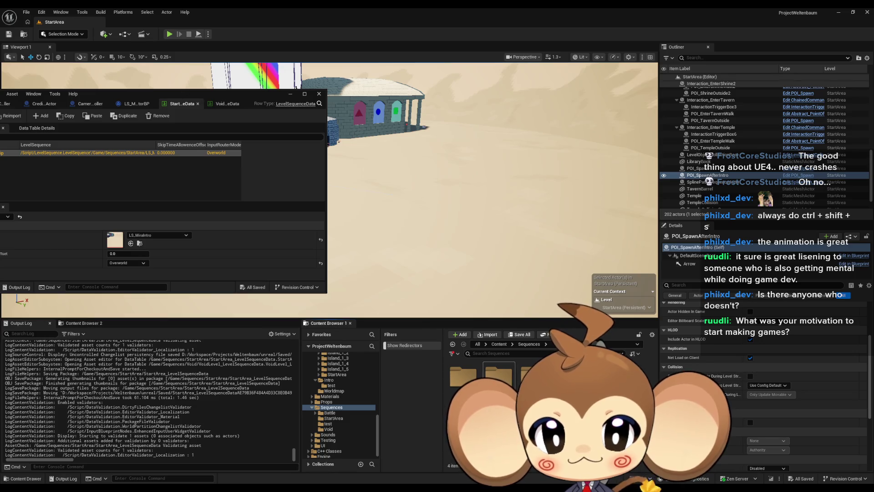
double_click(499, 376)
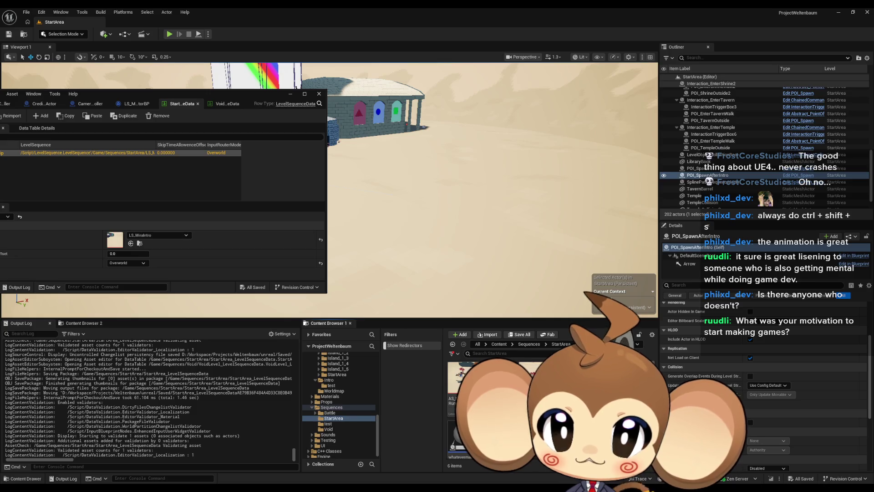
mouse_move(526, 321)
mouse_down()
mouse_move(417, 120)
mouse_move(437, 232)
mouse_up()
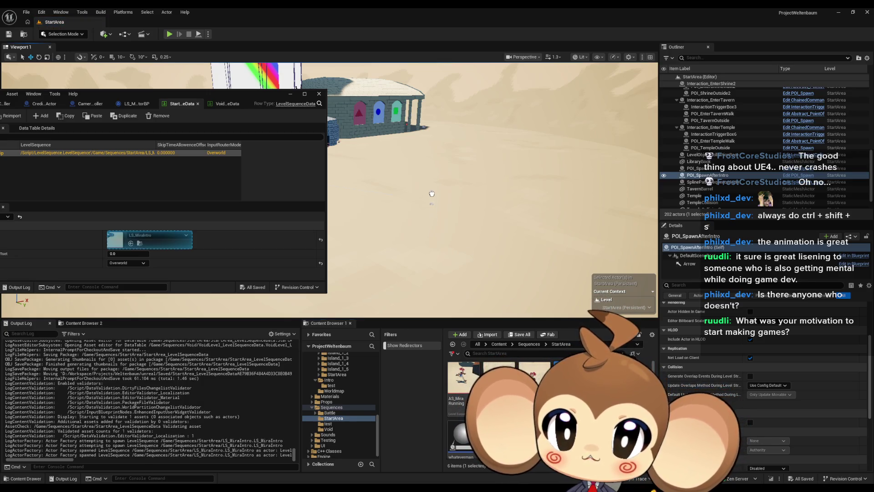
drag(431, 193, 432, 200)
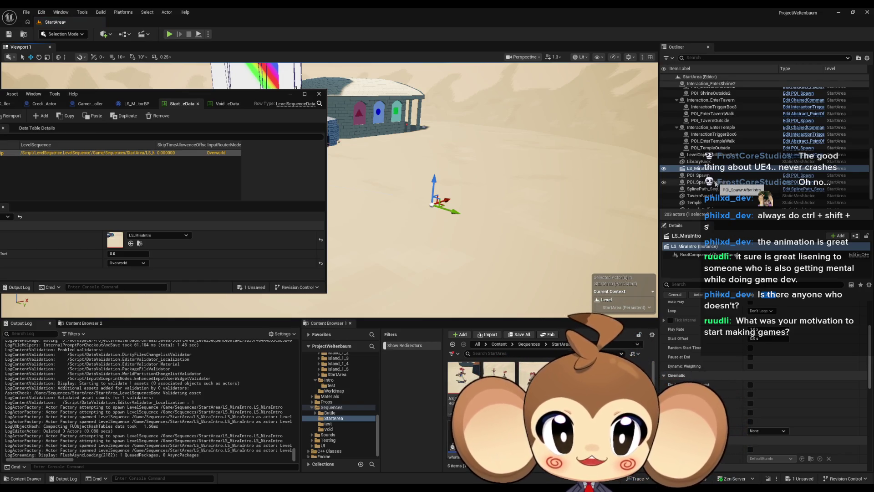
Collapse the DialogueTester and Interaction_EnterArena groups and select LevelObjectCollectionRoot in the Outliner
scroll(721, 179, down, 3)
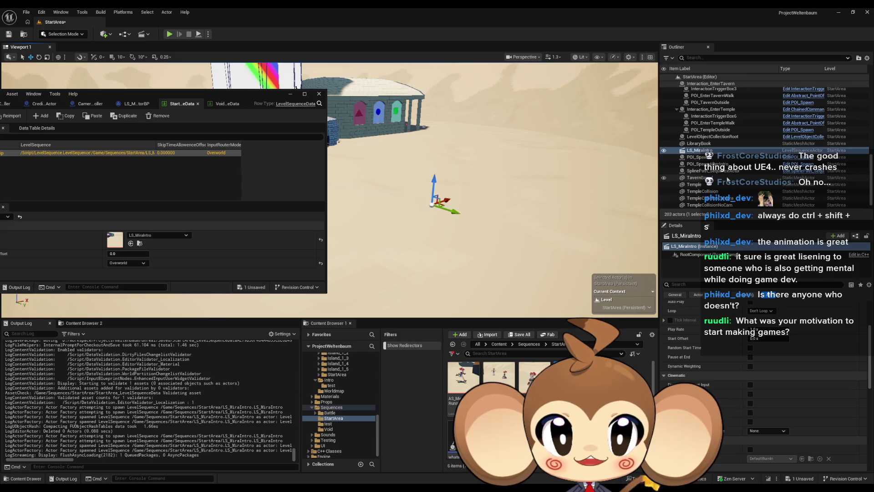
scroll(725, 170, up, 10)
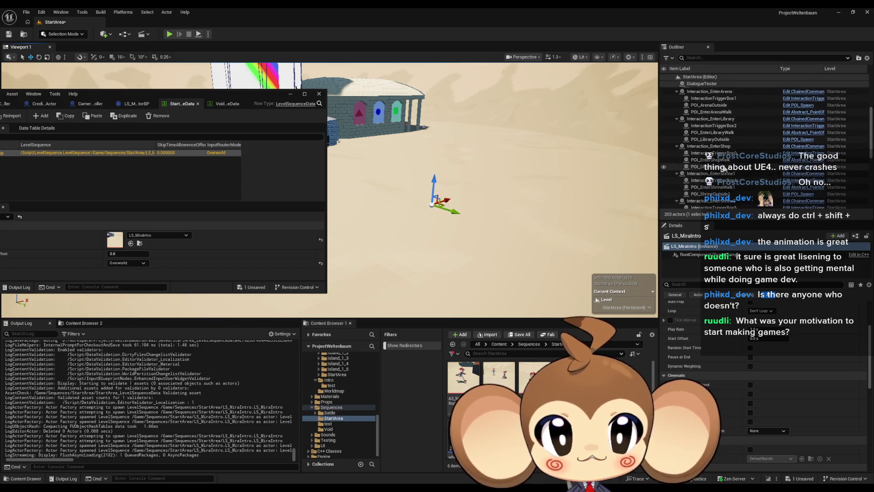
scroll(714, 114, down, 1)
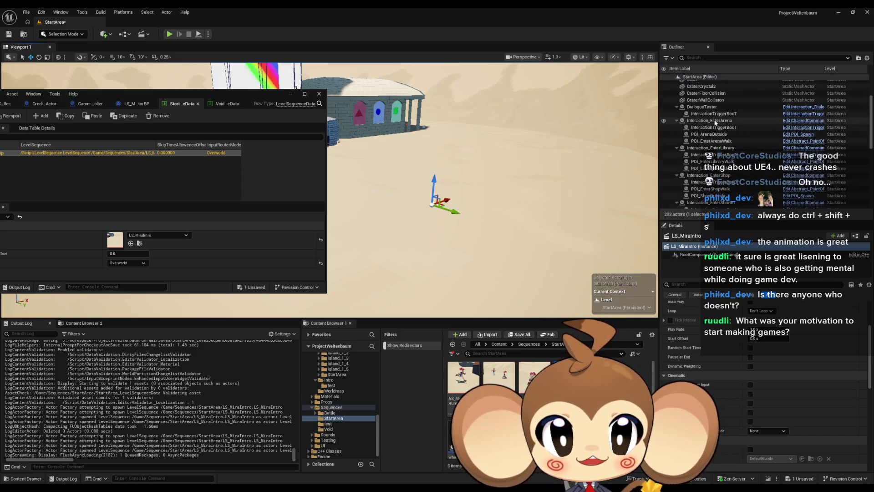
click(677, 162)
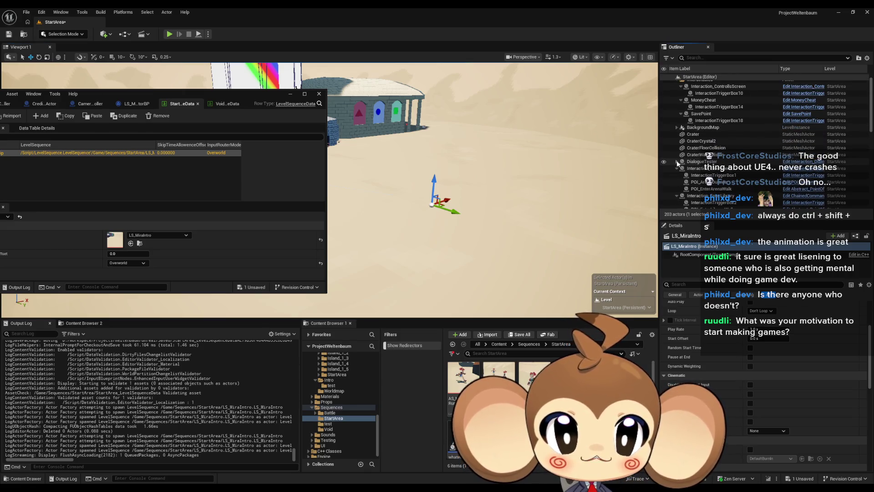
click(677, 168)
scroll(692, 168, down, 8)
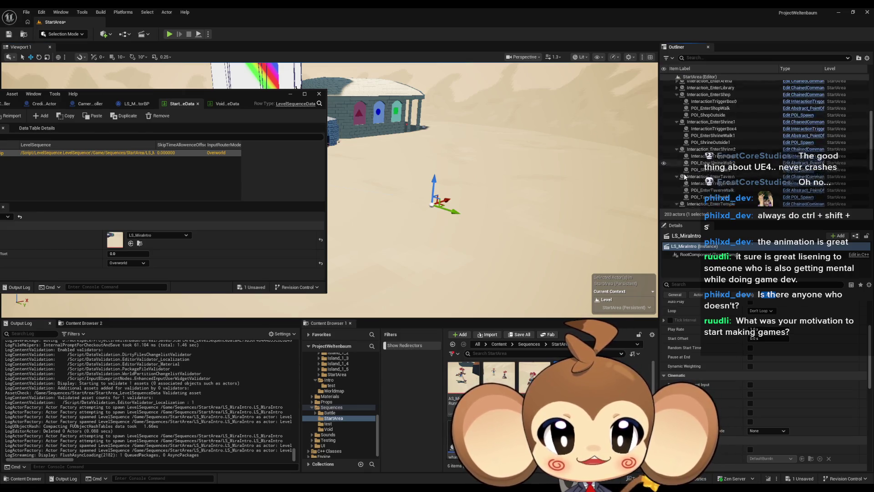
click(710, 150)
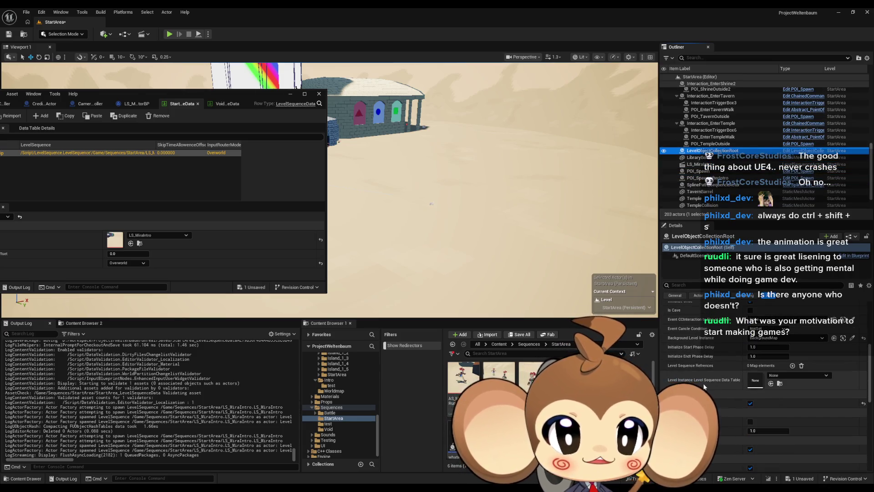
Assign StartArea_LevelSequenceData to LevelObjectCollectionRoot's Level Instance Level Sequence Data Table slot
mouse_move(570, 377)
mouse_down()
mouse_move(792, 396)
mouse_move(757, 382)
mouse_up()
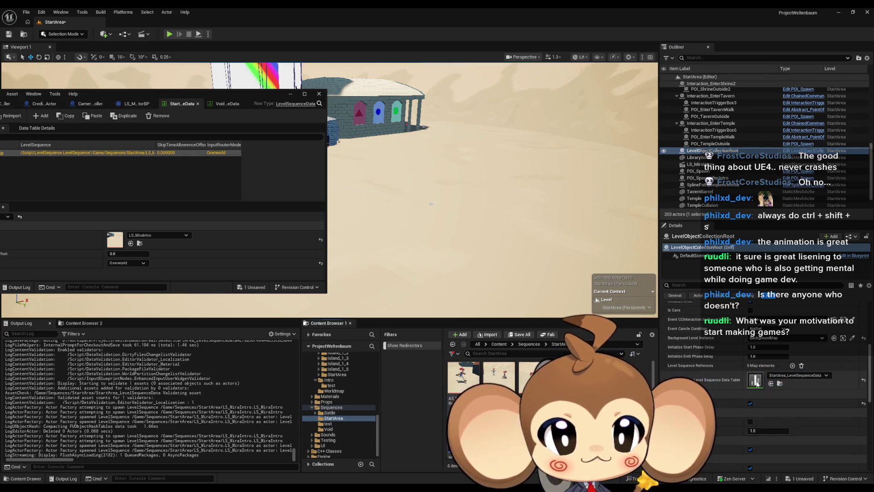
scroll(769, 372, up, 5)
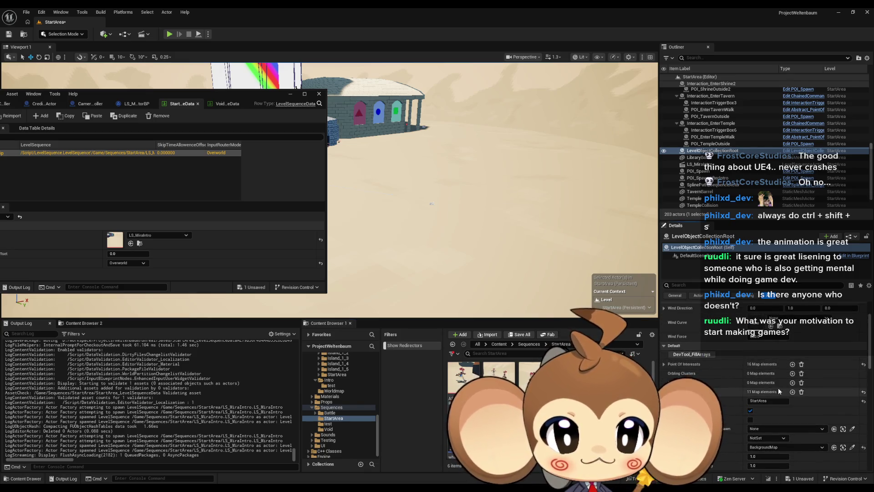
scroll(778, 387, down, 5)
scroll(775, 396, down, 1)
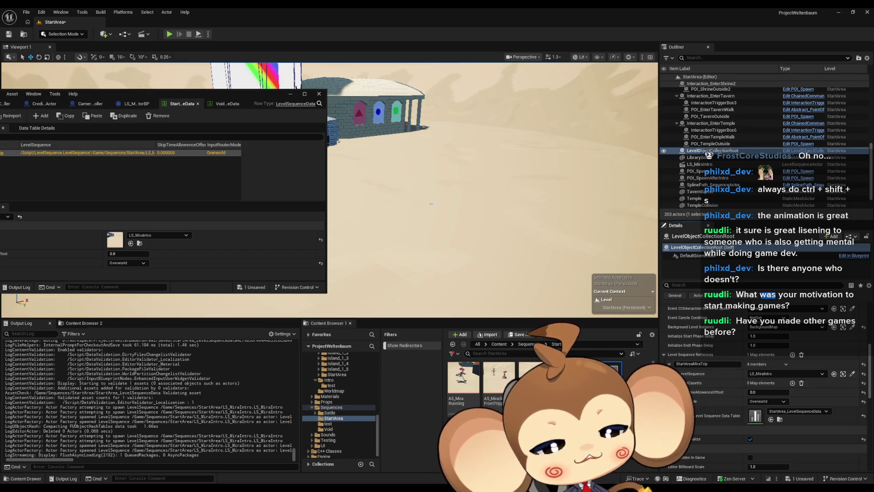
Browse the Content and Maps folders, save the StartArea level, and reposition the data table window
click(500, 344)
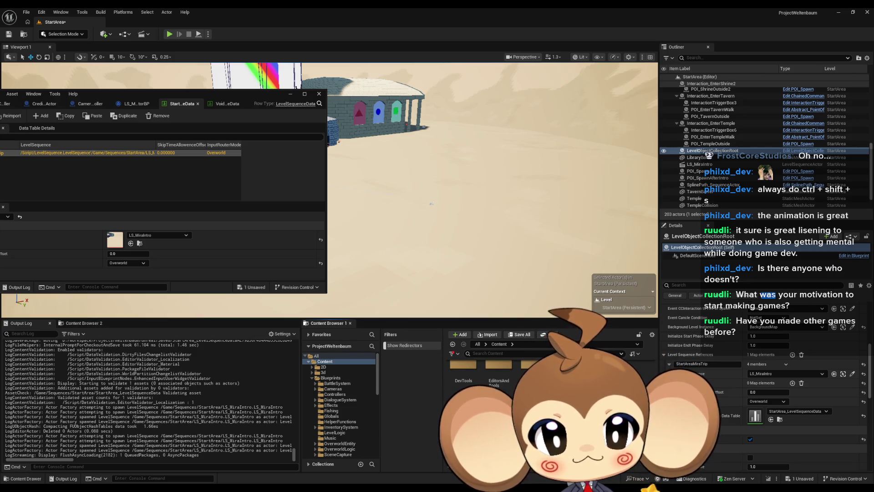
click(326, 407)
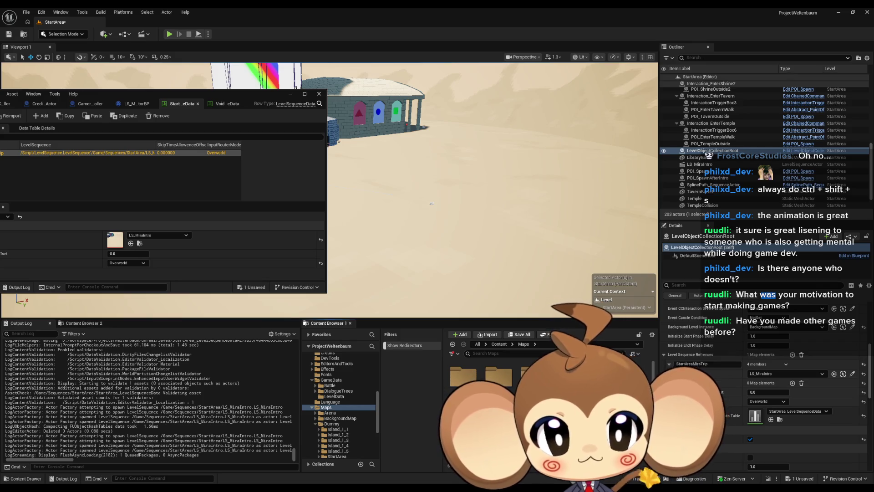
click(498, 345)
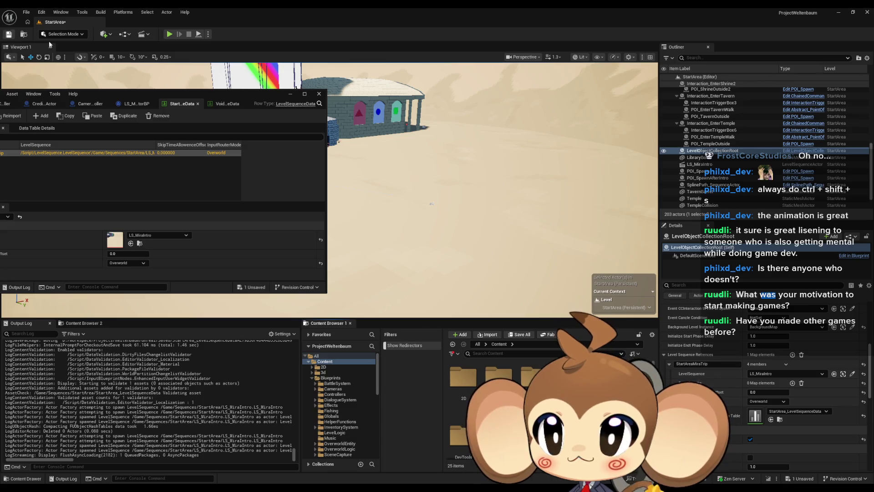
key(ctrl+s)
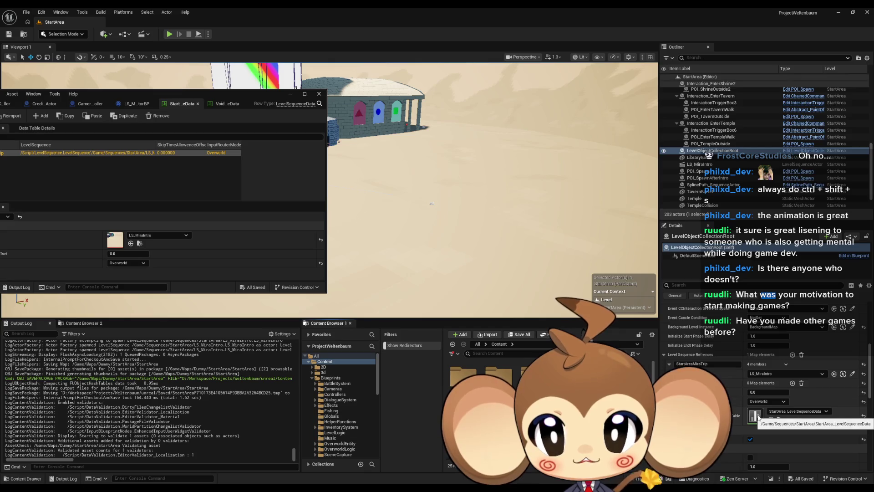
drag(139, 92, 354, 121)
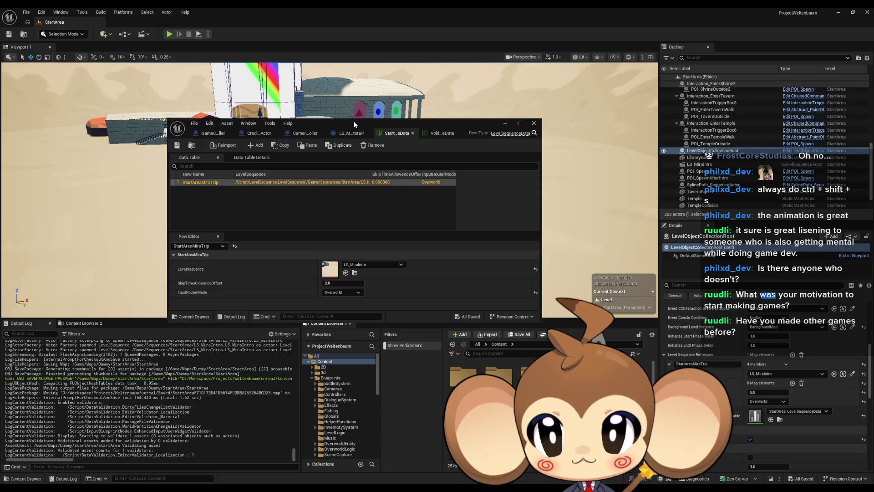
Move the data table window aside and open the GameController blueprint editor maximized
mouse_move(354, 121)
mouse_down()
mouse_move(248, 197)
mouse_move(218, 255)
mouse_move(201, 262)
mouse_up()
double_click(47, 323)
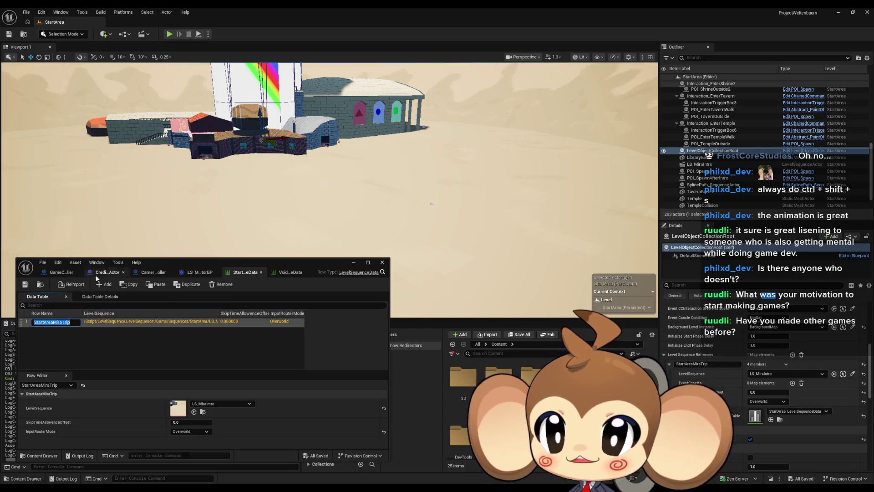
click(49, 273)
double_click(289, 266)
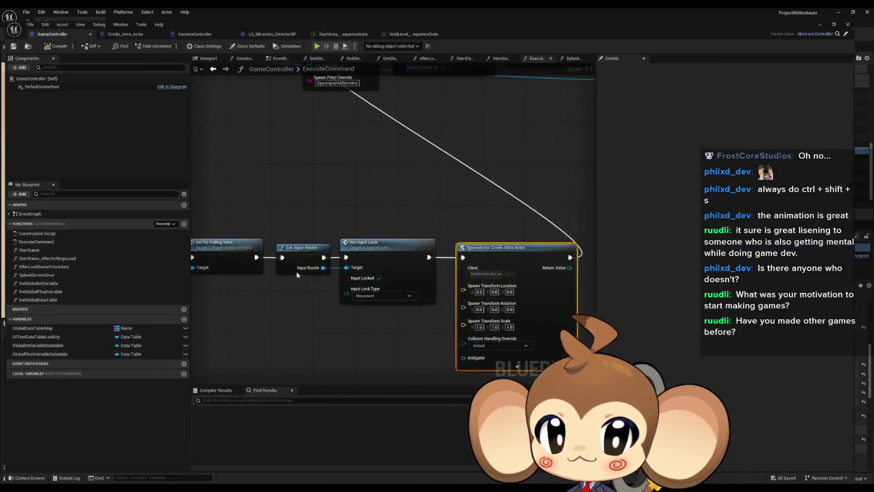
Switch to Credis_Intro_Actor's EventGraph and pan to the Create Level Sequence Player and Play nodes
scroll(413, 319, down, 5)
scroll(356, 335, up, 3)
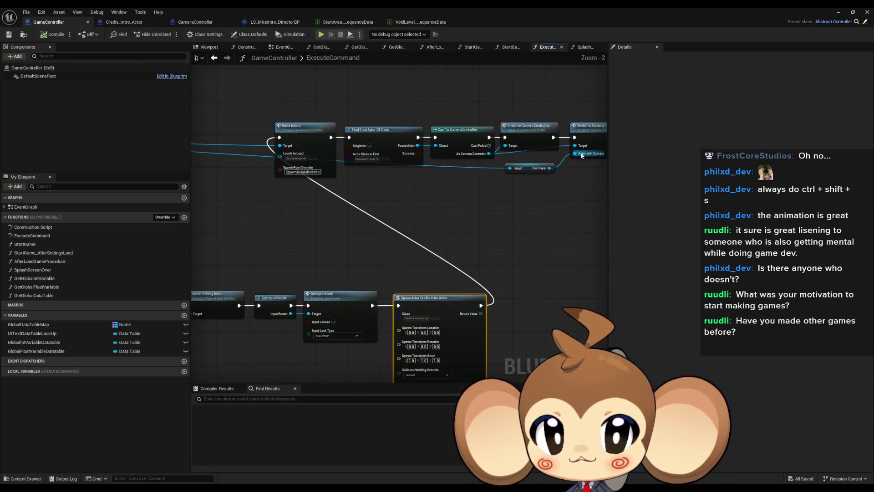
scroll(307, 373, up, 2)
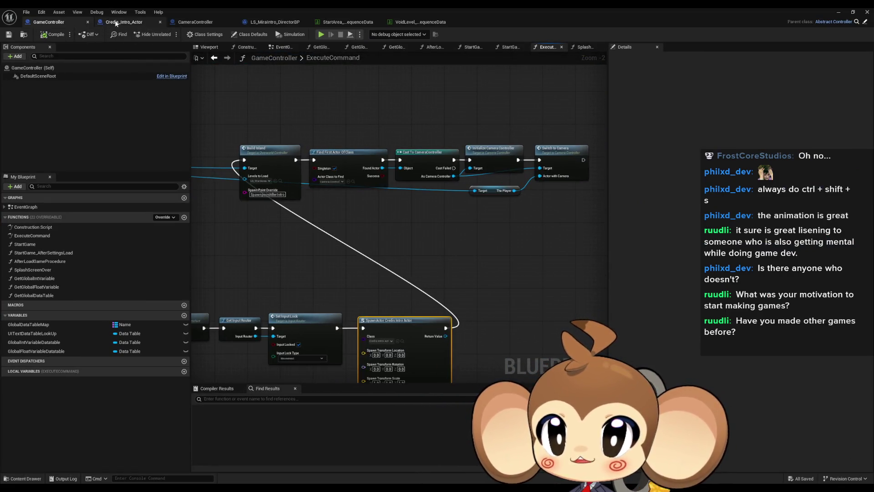
click(115, 23)
drag(526, 304, 445, 225)
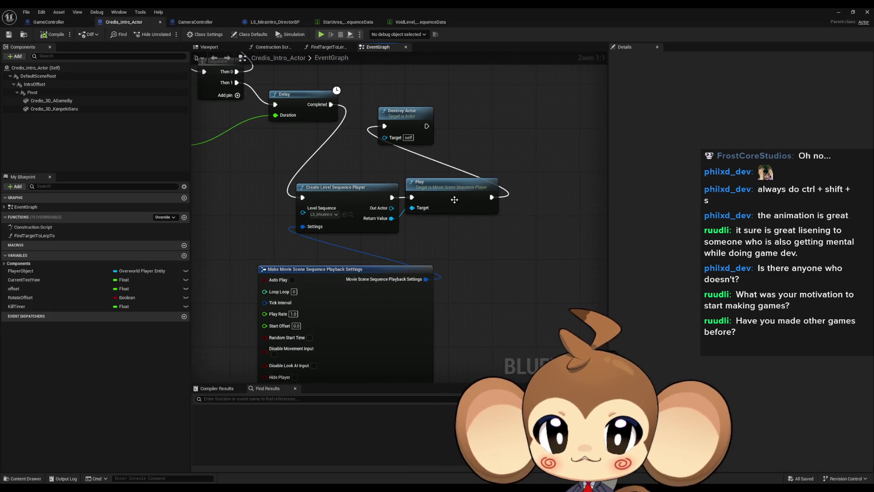
Add a Find First Actor Of Class node to the Credis_Intro_Actor event graph
scroll(455, 199, down, 4)
scroll(487, 249, up, 2)
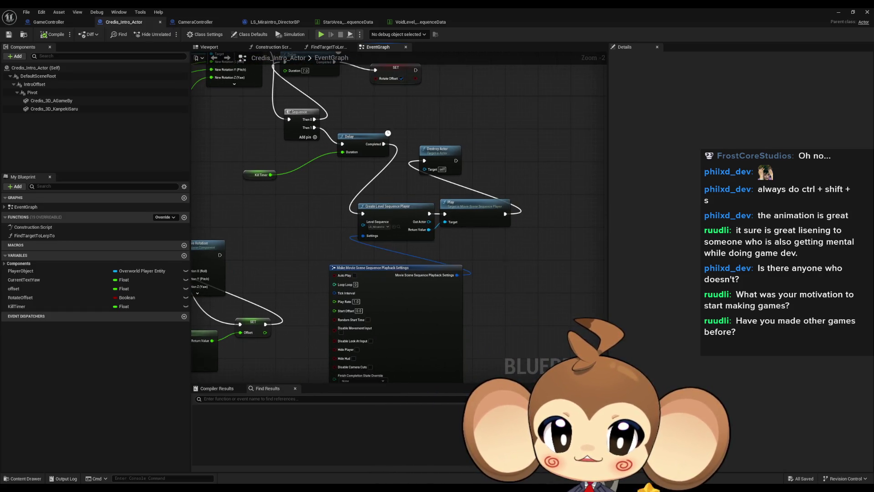
drag(509, 264, 417, 247)
right_click(418, 248)
text(ind acto)
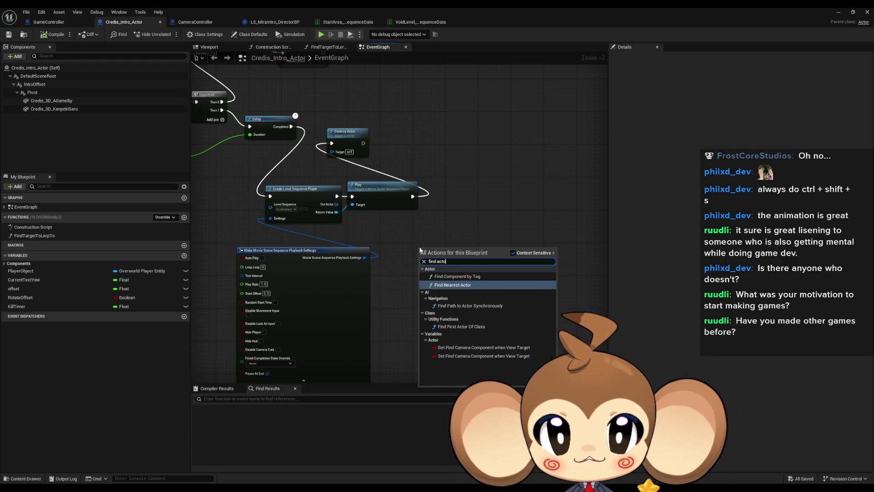
key(BackSpace)
key(BackSpace)
key(BackSpace)
text(f)
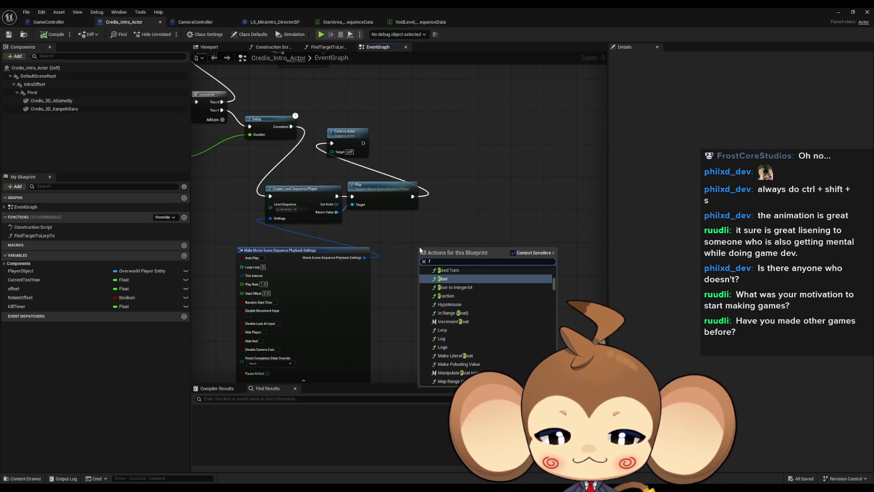
text(irst)
key(Return)
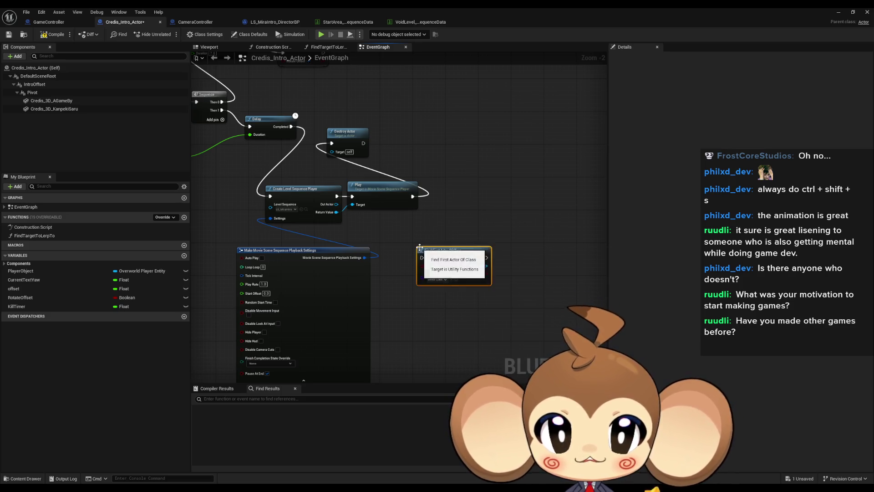
Wire Found Actor into a Cast To LevelObjectCollectionRoot and set the class to LevelObjectCollectionRoot
scroll(466, 271, up, 2)
drag(483, 260, 518, 267)
text(cast)
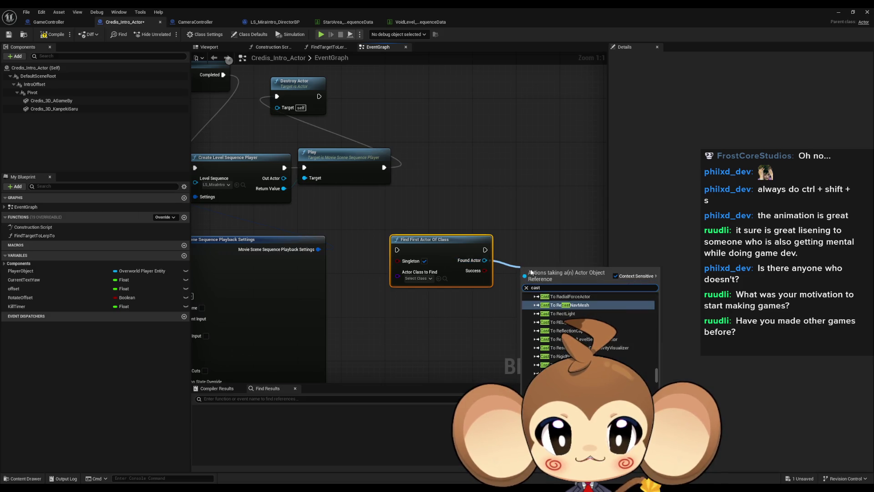
text( level roo)
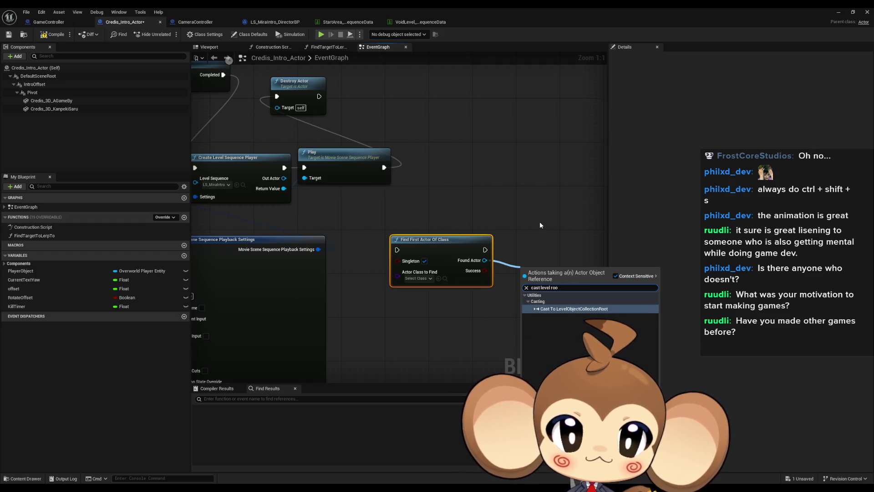
key(Return)
click(417, 278)
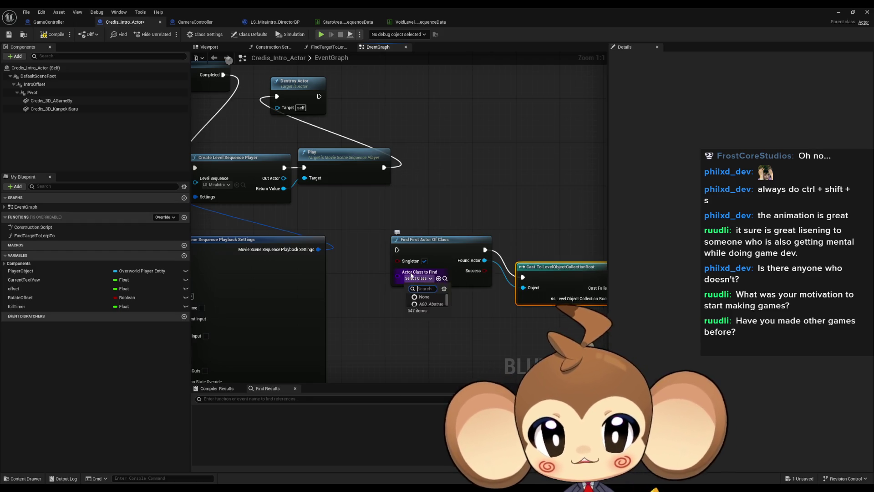
text(levelobj)
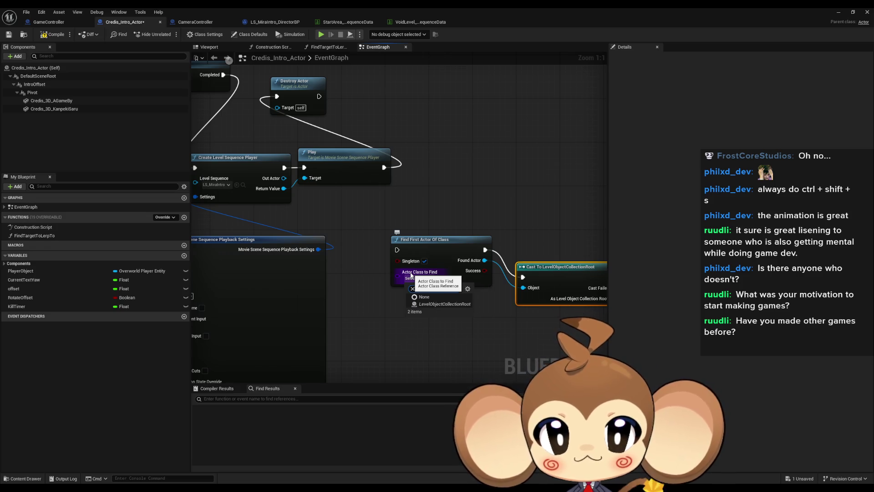
click(444, 304)
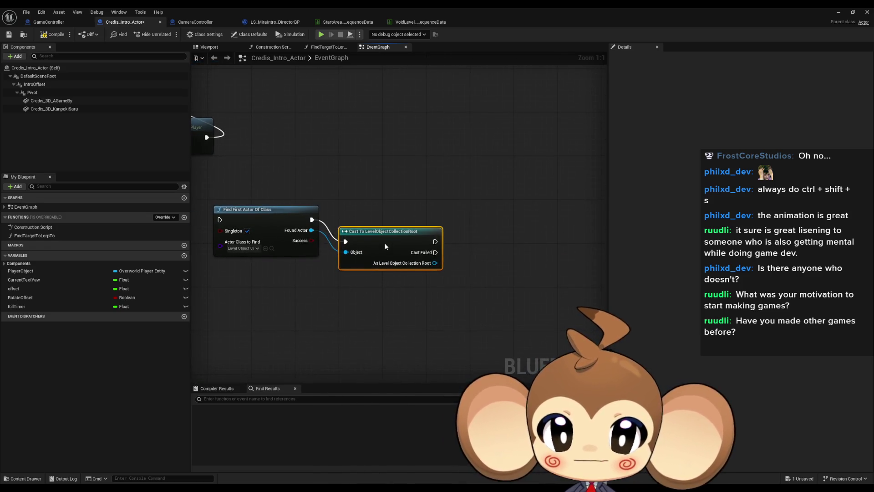
drag(386, 246, 374, 224)
Try a sequence node search from the cast output, cancel it, and shrink the blueprint editor
drag(425, 241, 485, 276)
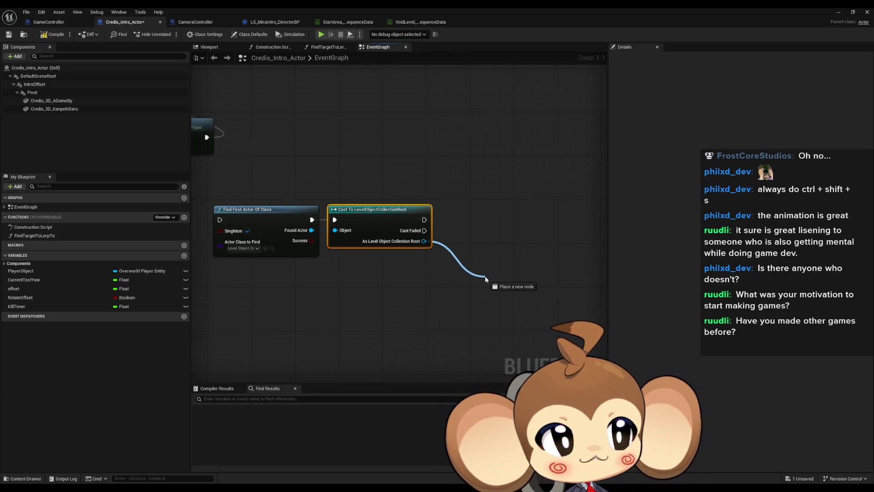
drag(485, 276, 485, 277)
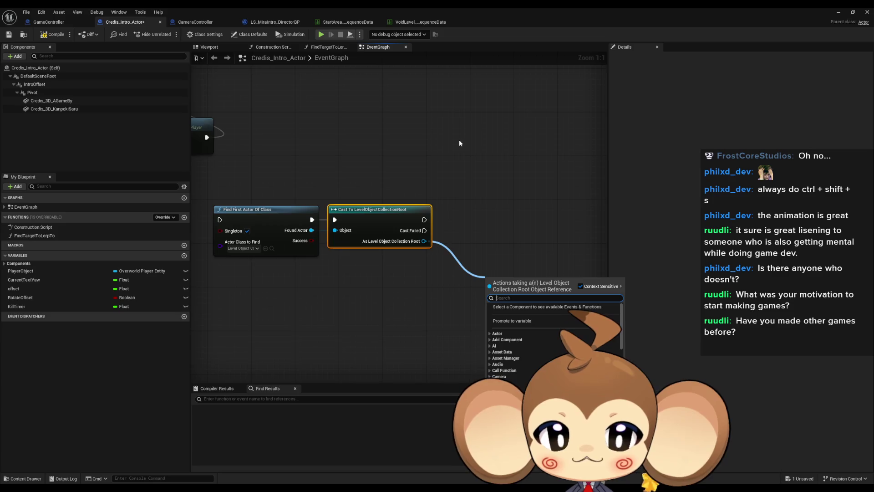
text(s)
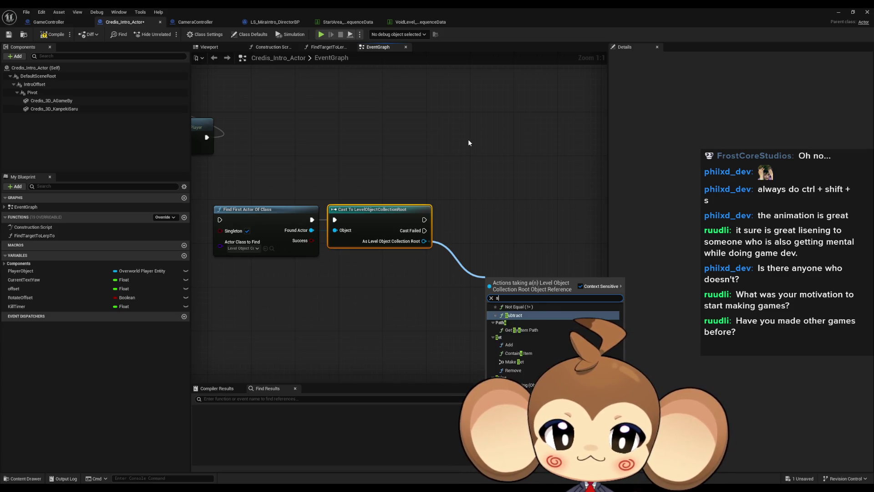
text(eq)
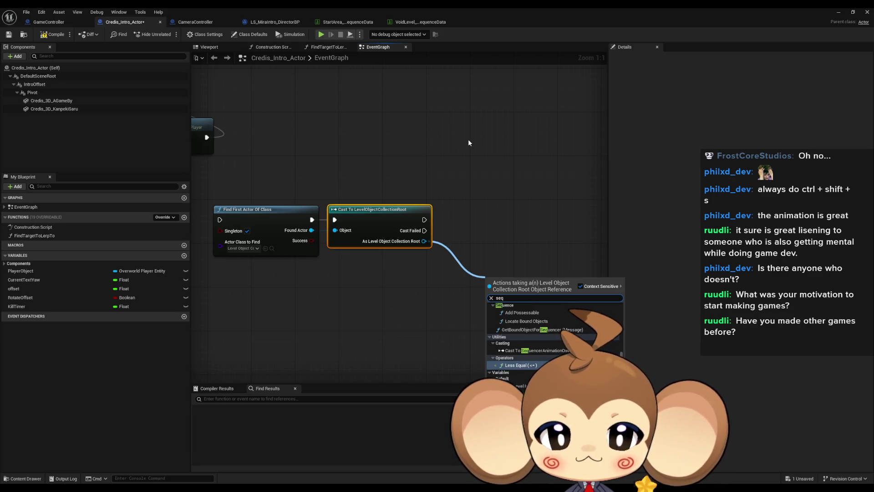
click(496, 223)
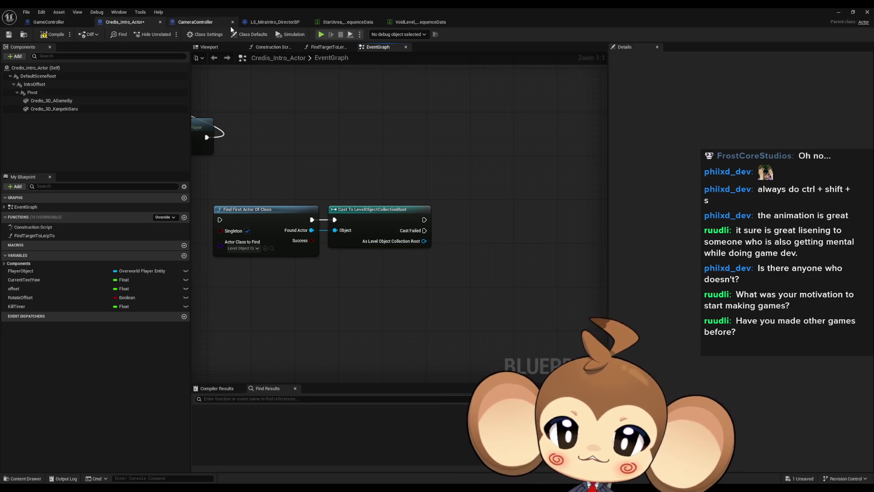
key(super+Down)
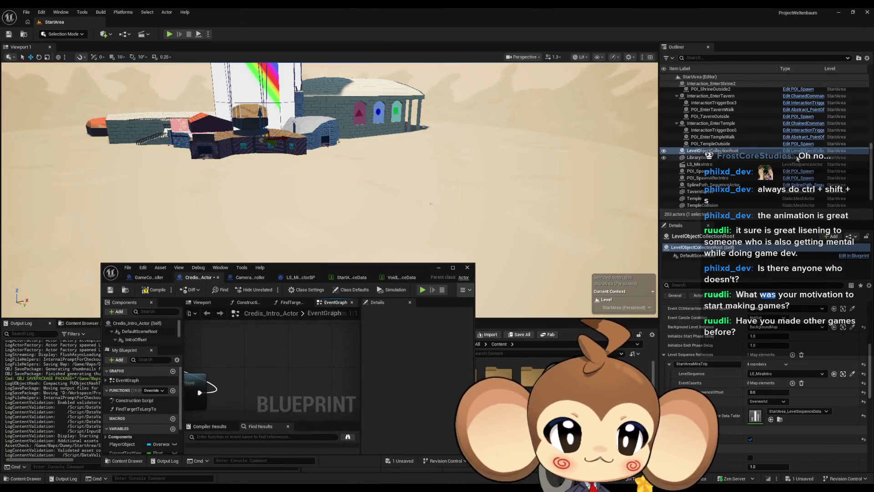
Find references by name to LevelSequenceReferences, then go to CameraController's PlaySequenceOfLevelRoot graph
key(super+Up)
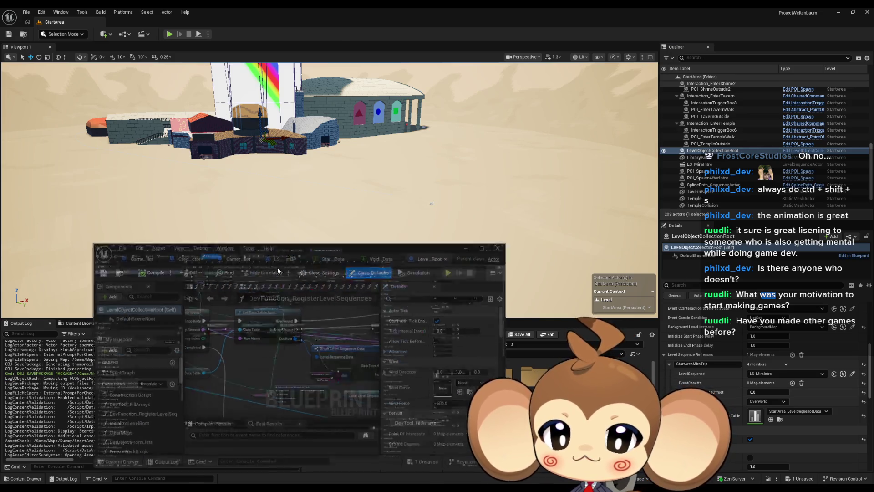
scroll(126, 361, down, 5)
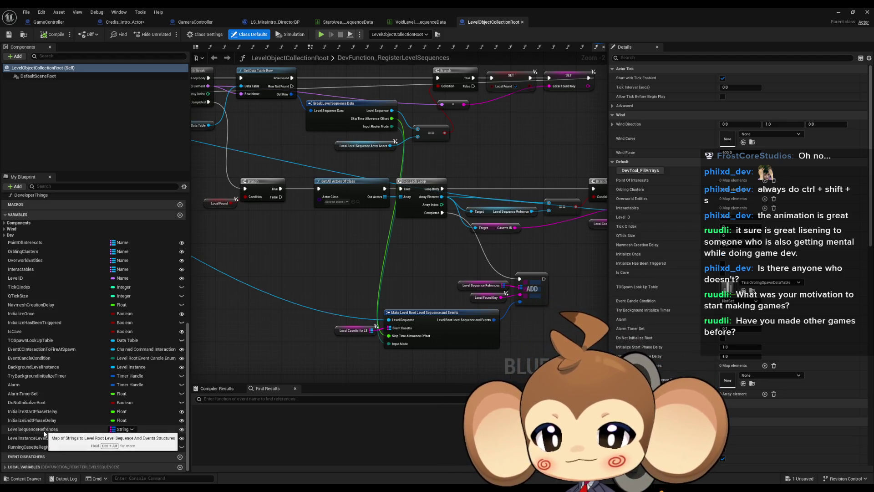
right_click(45, 432)
mouse_move(72, 389)
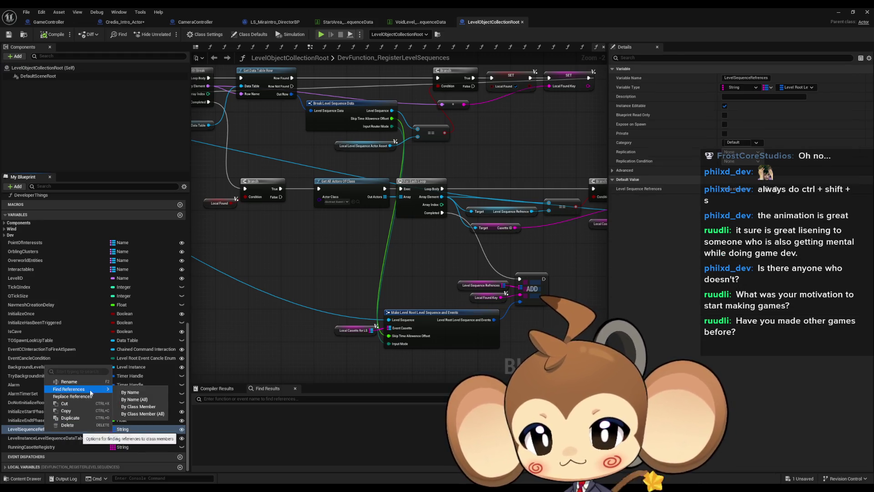
click(129, 409)
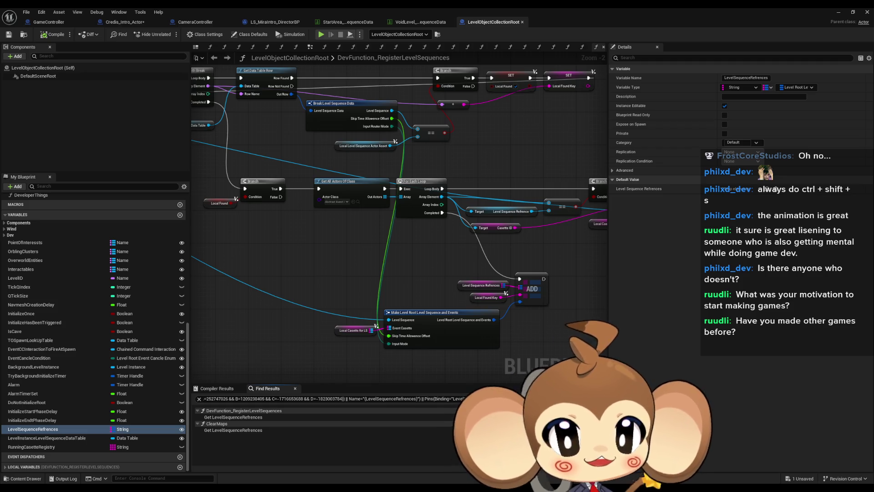
key(alt+Left)
scroll(401, 223, down, 3)
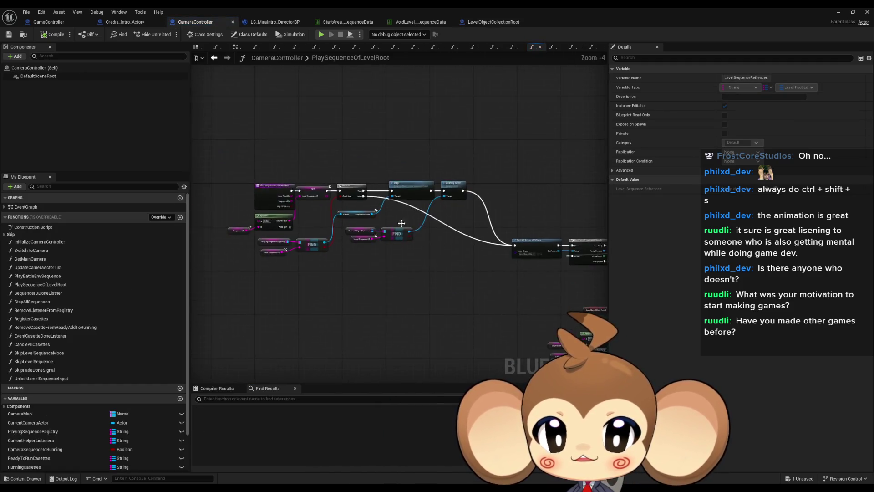
Set Actor Class to Find to Camera Controller and wire Found Actor into Cast To CameraController
scroll(401, 223, up, 4)
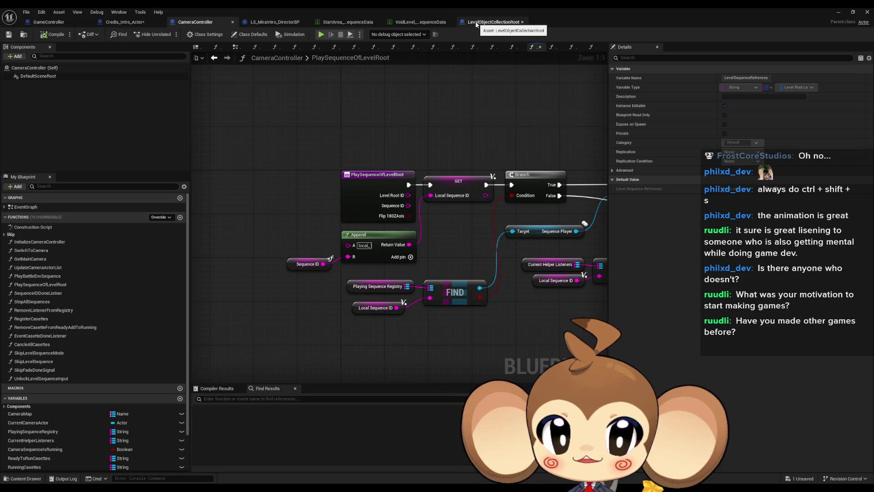
click(114, 25)
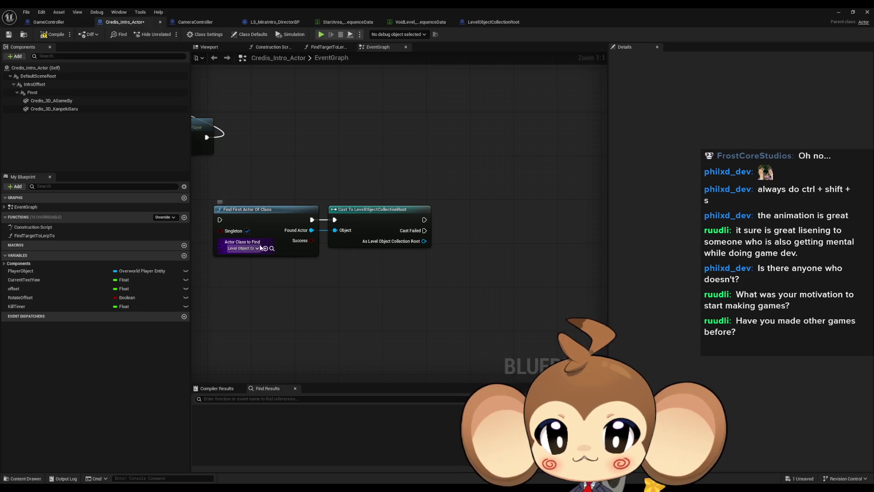
click(248, 248)
text(cam cont)
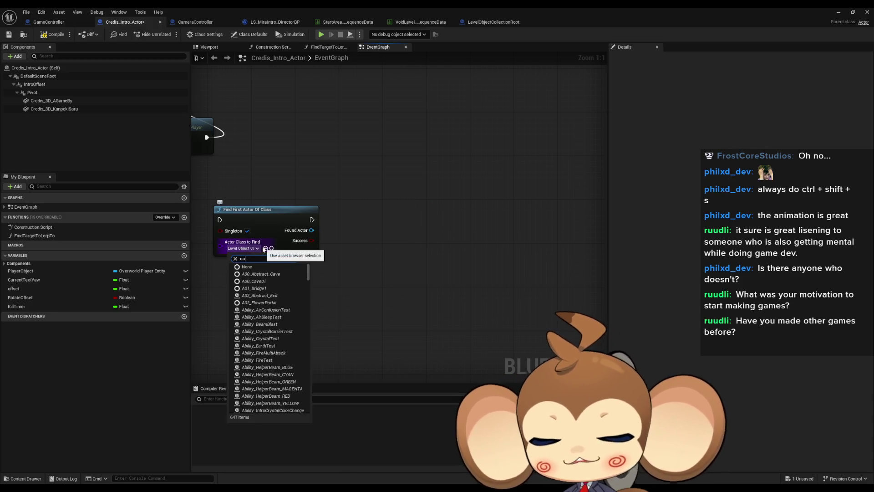
click(259, 273)
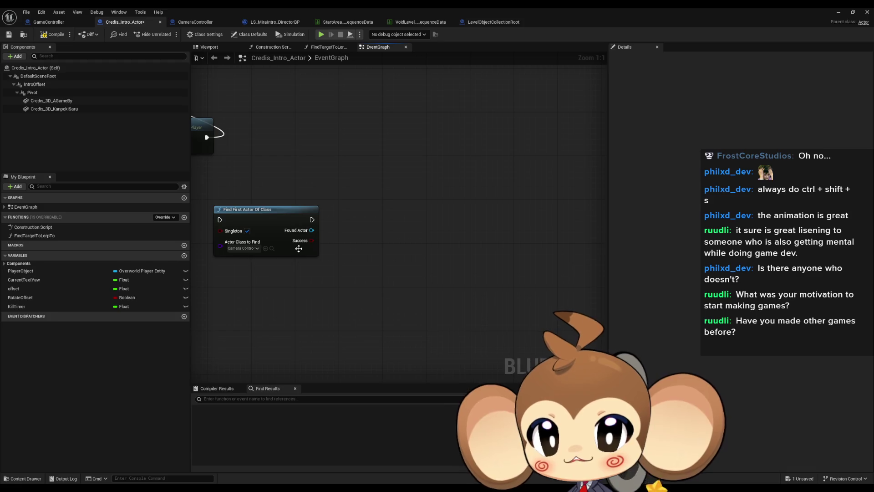
drag(311, 230, 364, 243)
text(cas)
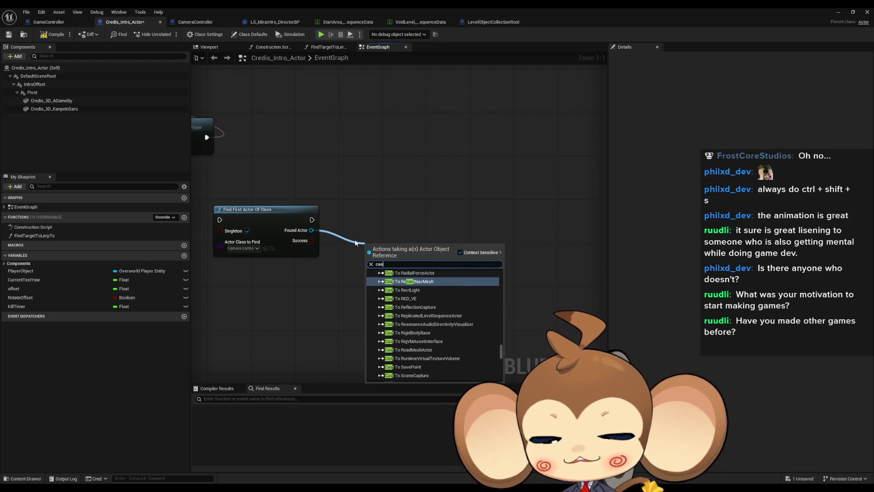
text(t cam cont)
key(Return)
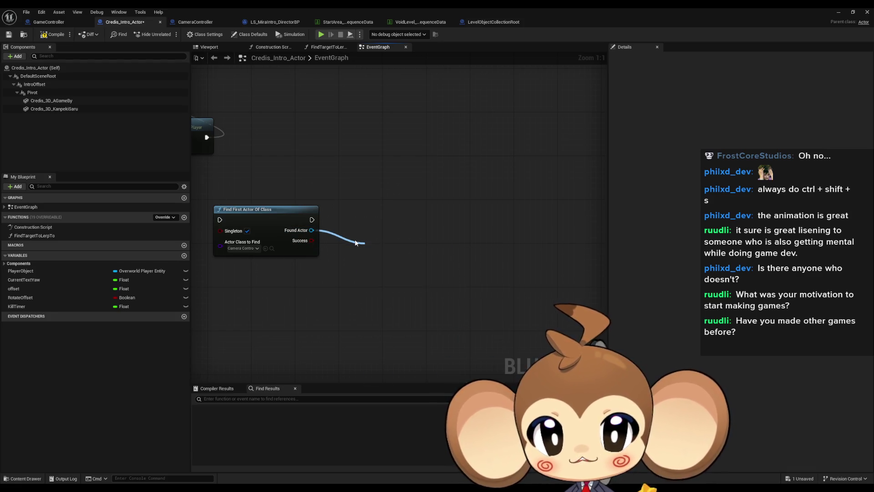
Add a Play Sequence Of Level Root call fed by the As Camera Controller output
click(202, 22)
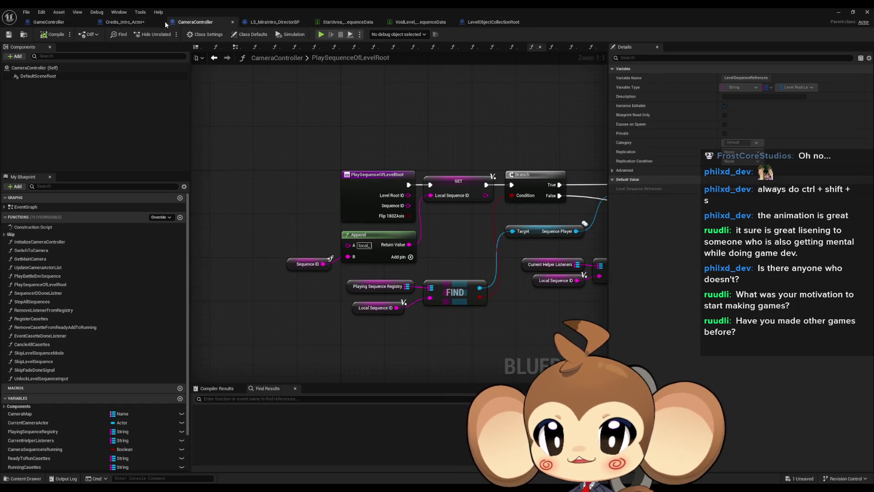
click(136, 24)
mouse_move(438, 279)
mouse_down()
mouse_move(474, 288)
mouse_move(483, 282)
mouse_up()
text(play seq)
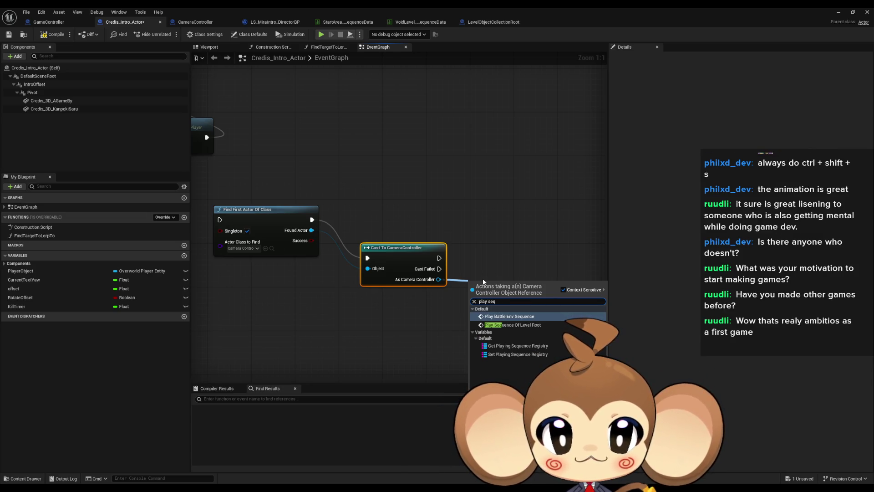
key(Down)
key(Return)
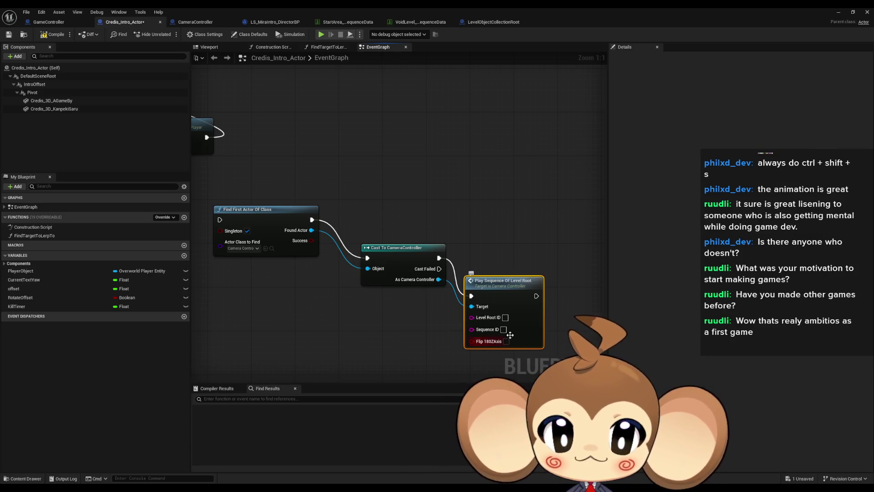
Restore the Credis_Intro_Actor blueprint to full screen and bring the Play Sequence Of Level Root node into view
double_click(467, 13)
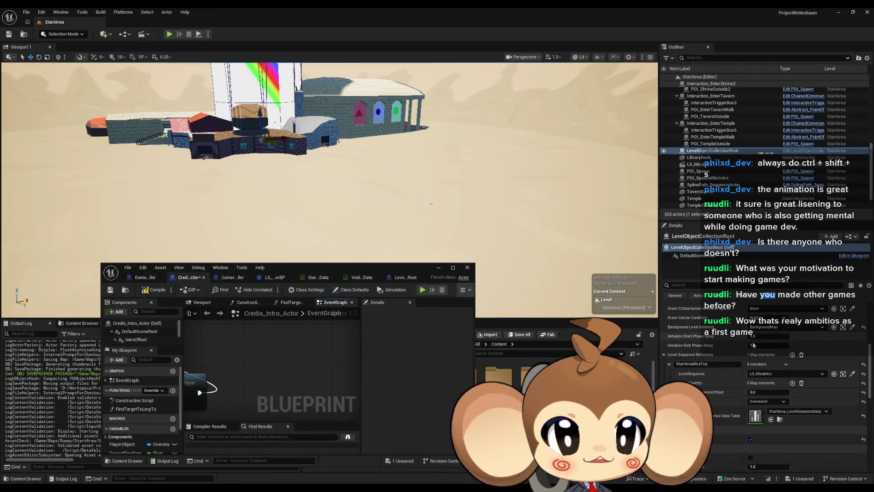
scroll(753, 342, up, 5)
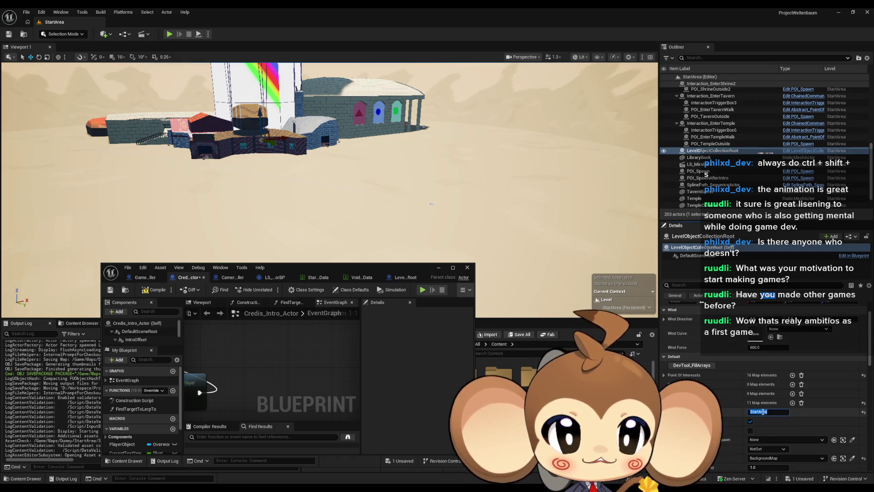
click(765, 411)
double_click(353, 269)
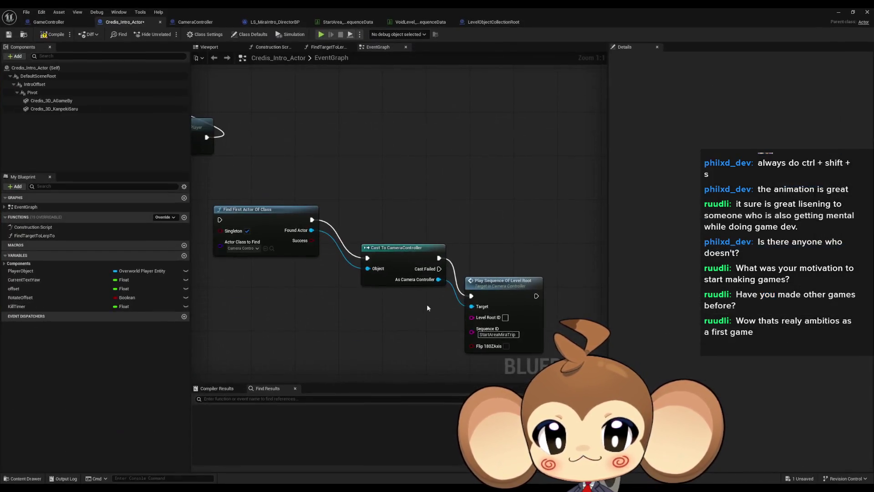
click(498, 287)
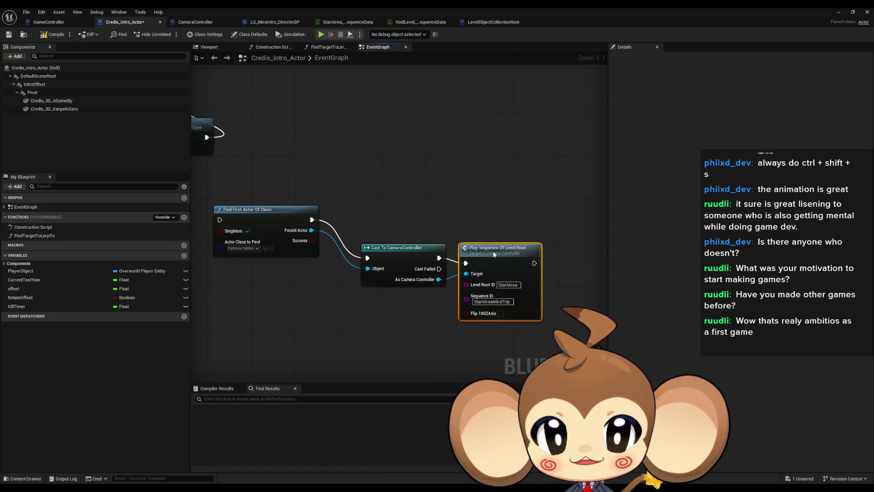
drag(487, 247, 498, 261)
scroll(422, 254, down, 2)
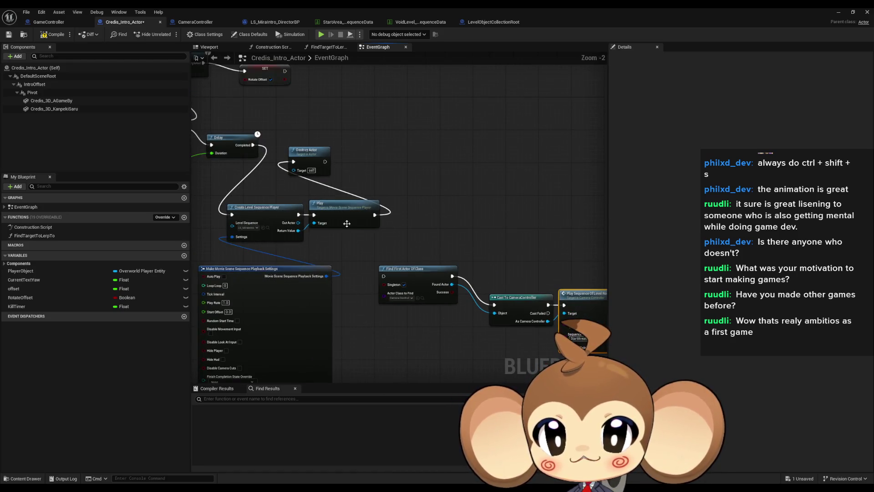
Wire Delay into Find First Actor Of Class, delete the old sequence player nodes, and save
mouse_move(253, 145)
mouse_down()
mouse_move(314, 191)
mouse_move(409, 292)
mouse_move(384, 277)
mouse_up()
drag(240, 199, 344, 312)
key(Delete)
drag(371, 255, 569, 319)
mouse_move(573, 296)
mouse_down()
mouse_move(365, 259)
mouse_move(509, 283)
mouse_move(344, 179)
mouse_move(348, 169)
mouse_up()
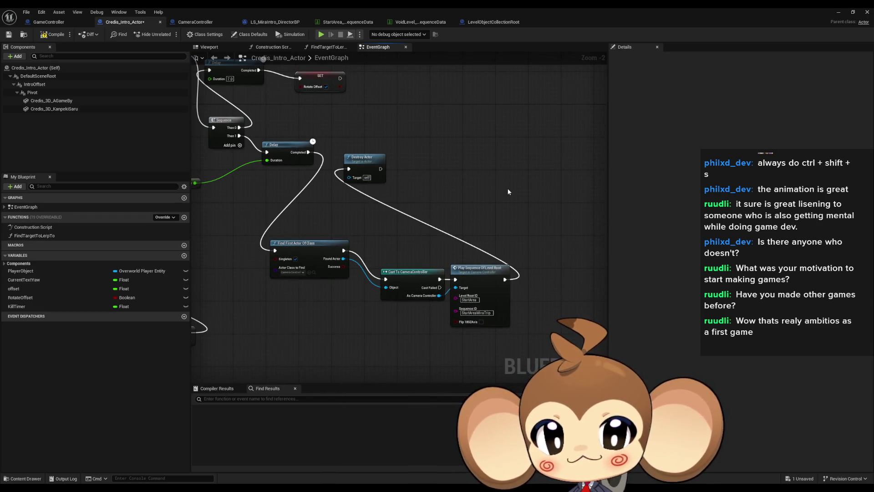
key(ctrl+s)
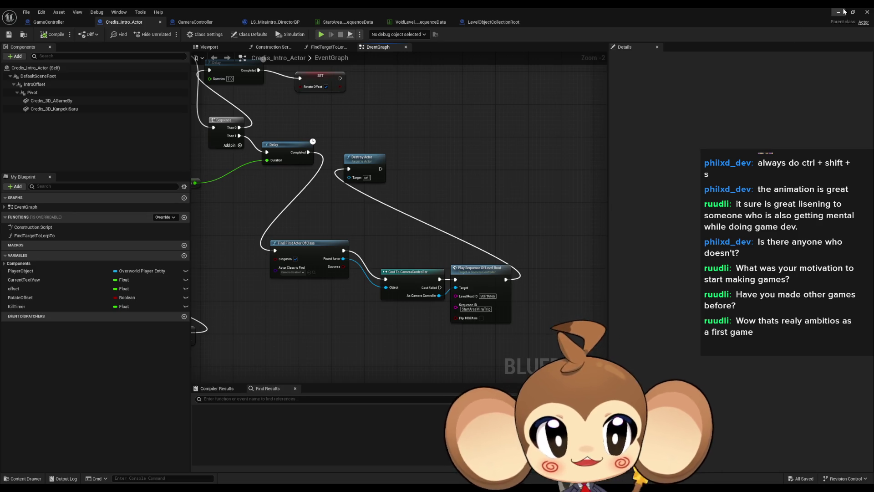
click(867, 11)
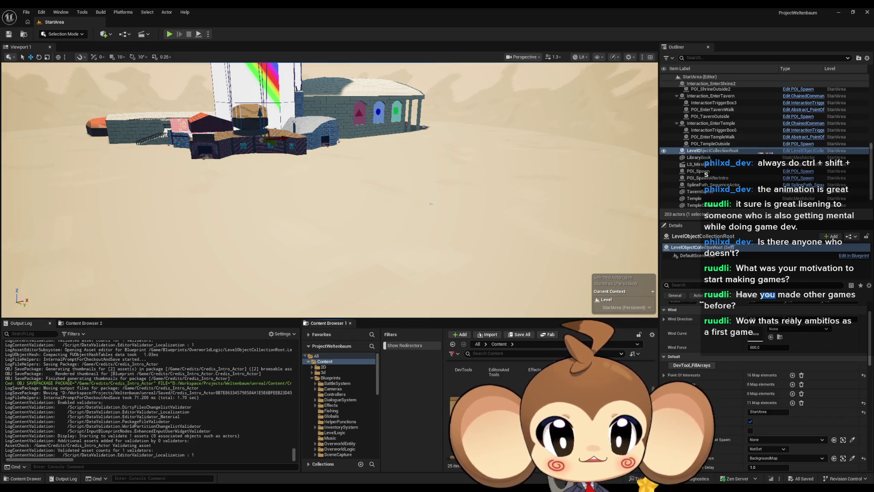
Frame LevelObjectCollectionRoot, reset its Location X to 0, and save the StartArea level
drag(352, 208, 321, 191)
click(699, 157)
double_click(700, 151)
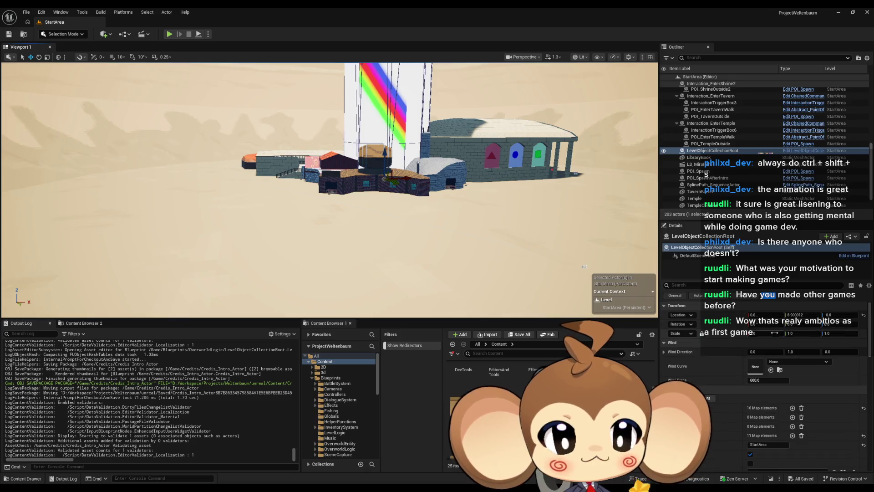
drag(482, 199, 409, 198)
click(864, 316)
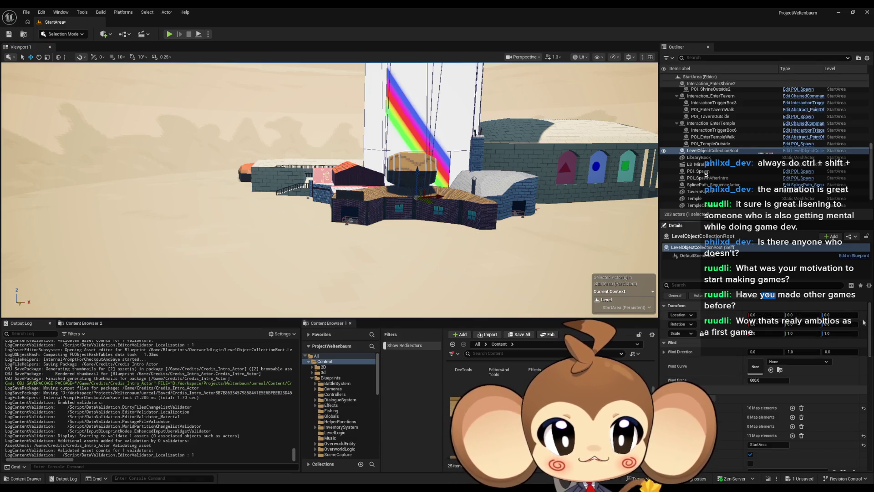
click(8, 36)
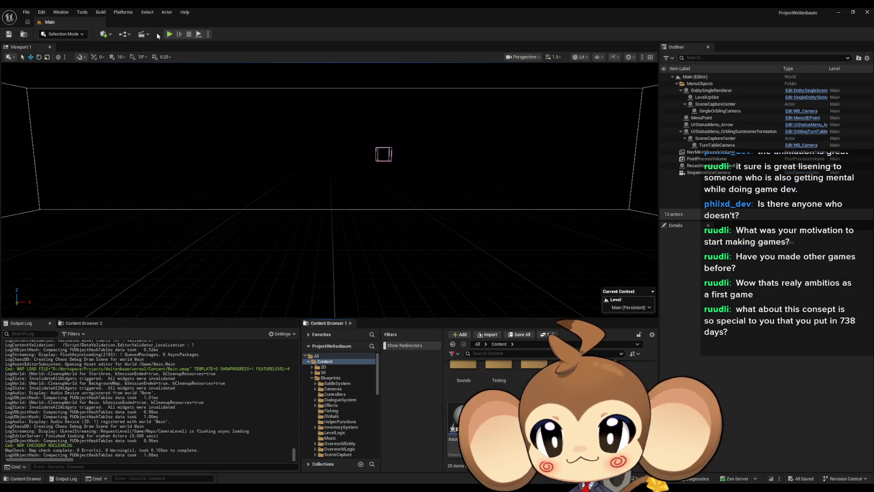
Play in editor and remove the breakpoint on Set Actor Of Movable when it triggers
click(169, 34)
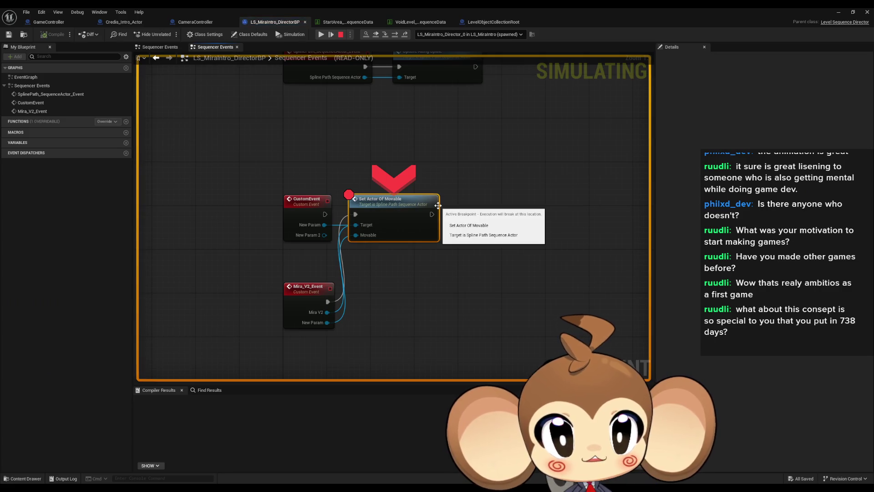
mouse_move(369, 239)
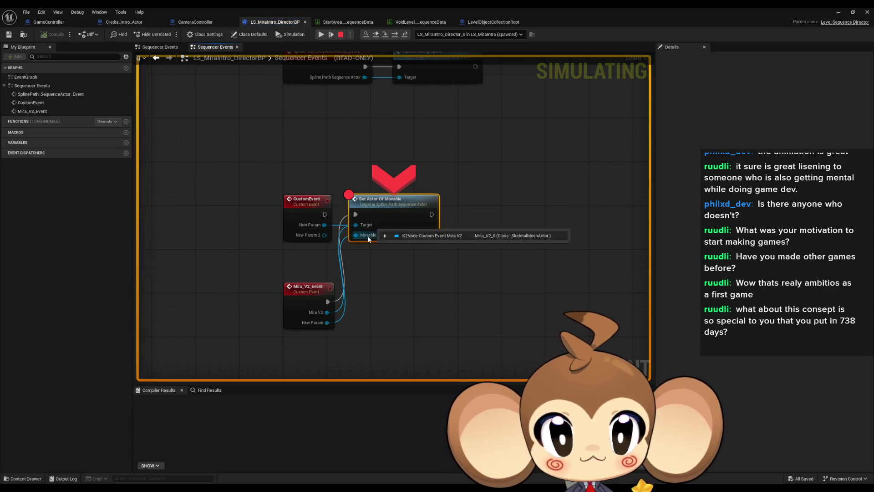
mouse_move(327, 322)
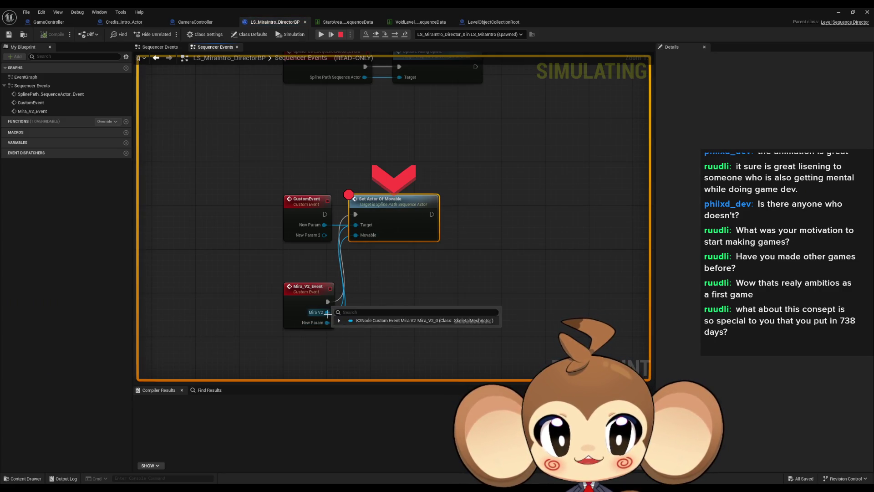
right_click(382, 215)
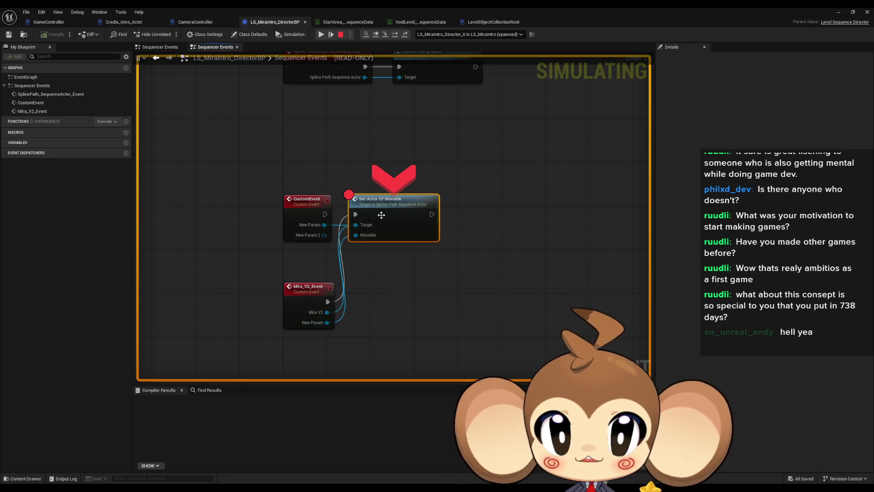
click(410, 281)
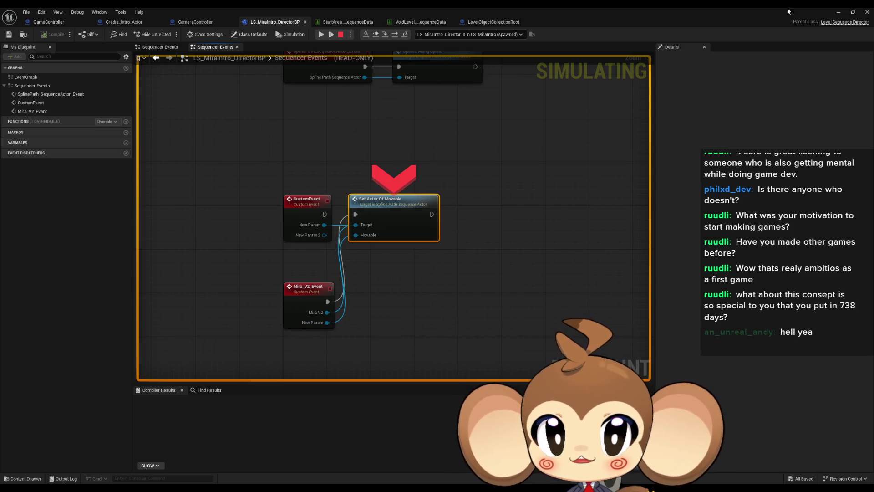
Close the director blueprint, resume the session, then stop playing
click(868, 12)
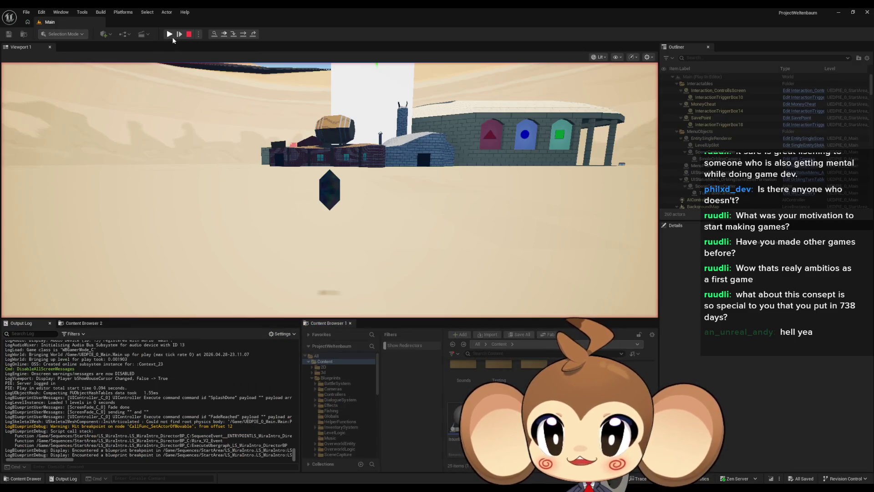
click(170, 34)
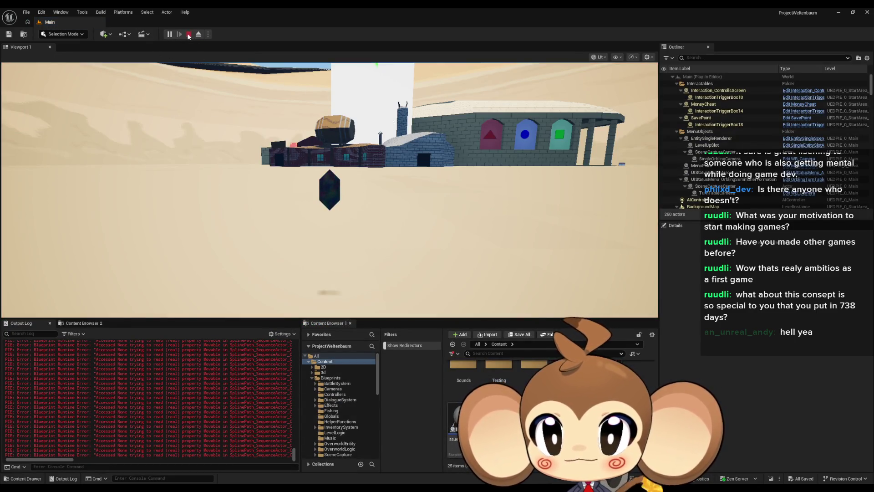
click(189, 35)
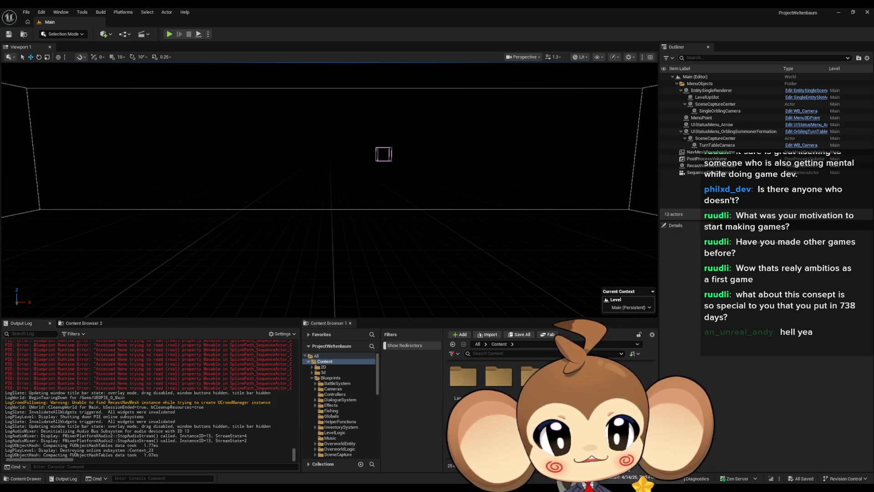
Load the StartArea level from the Maps > Dummy > StartArea folder
click(326, 407)
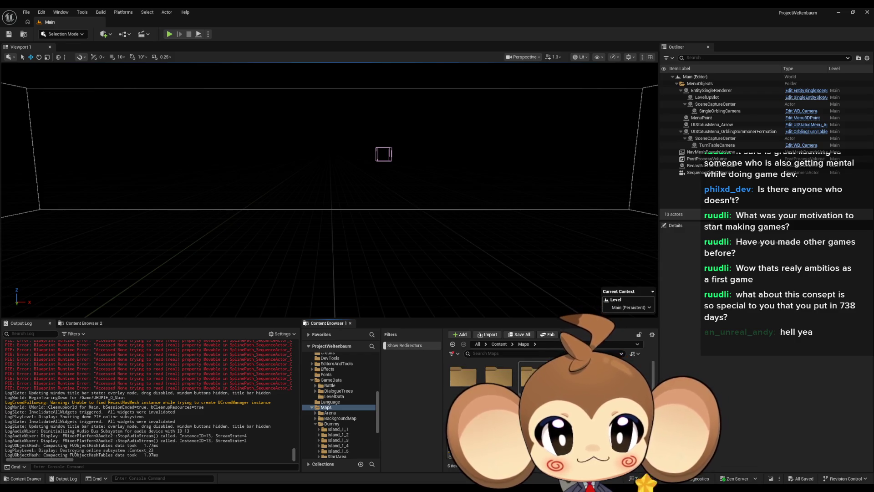
click(331, 423)
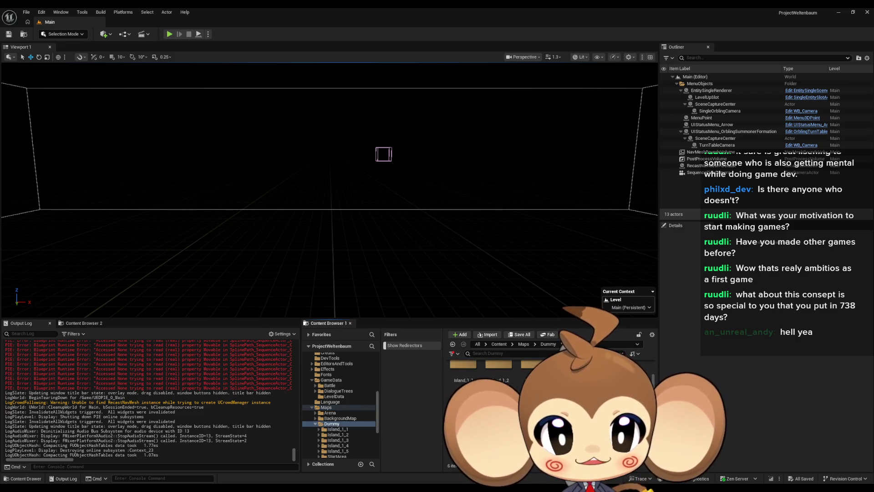
click(337, 455)
double_click(455, 421)
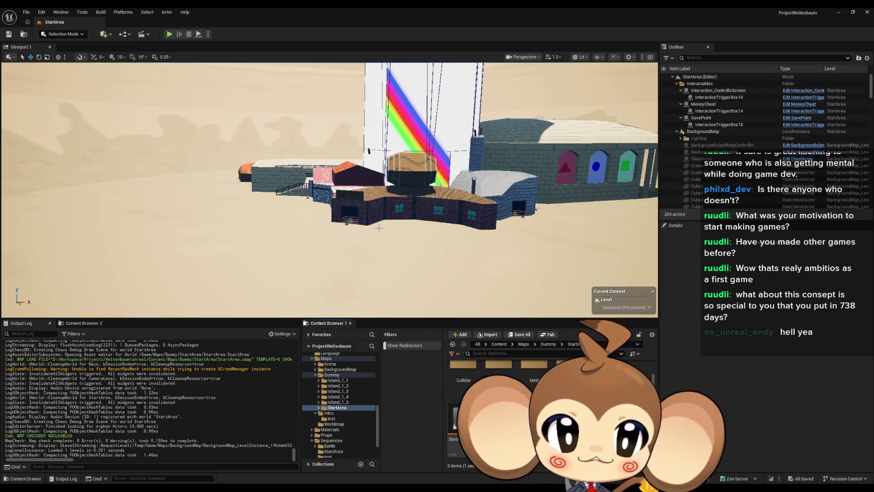
Browse to the Sequences > StartArea folder that holds LS_MiraIntro
scroll(346, 423, down, 3)
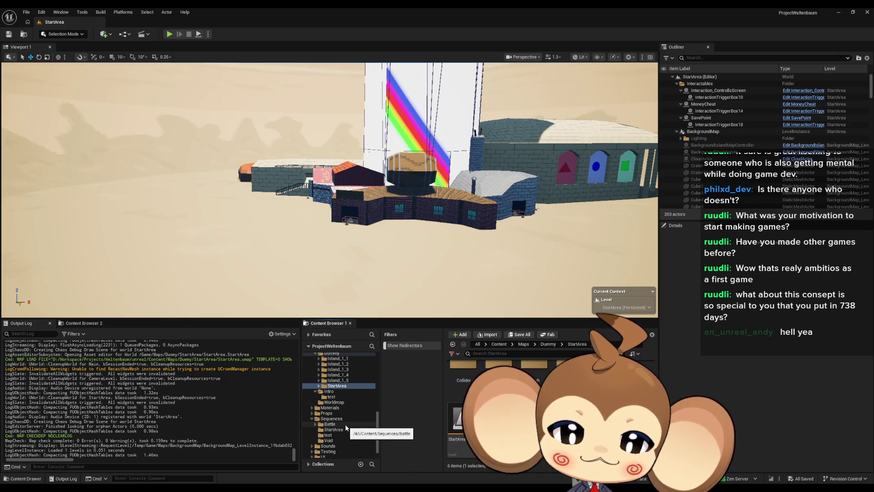
click(499, 343)
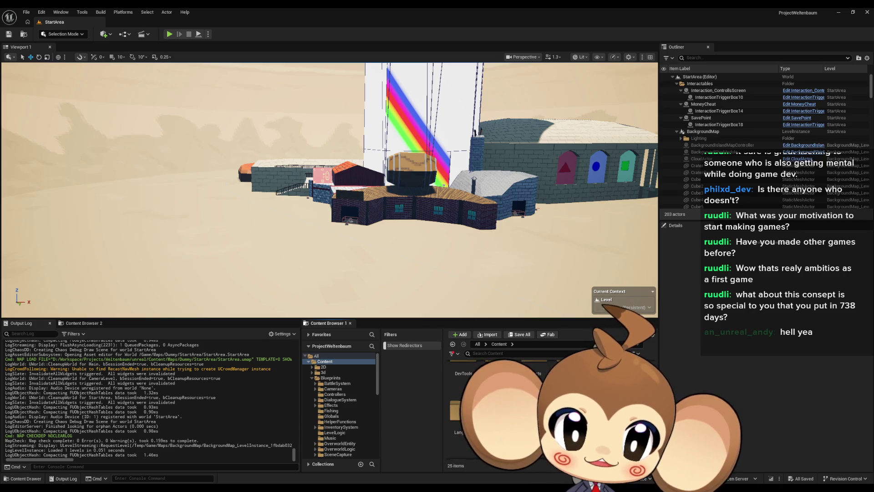
click(331, 407)
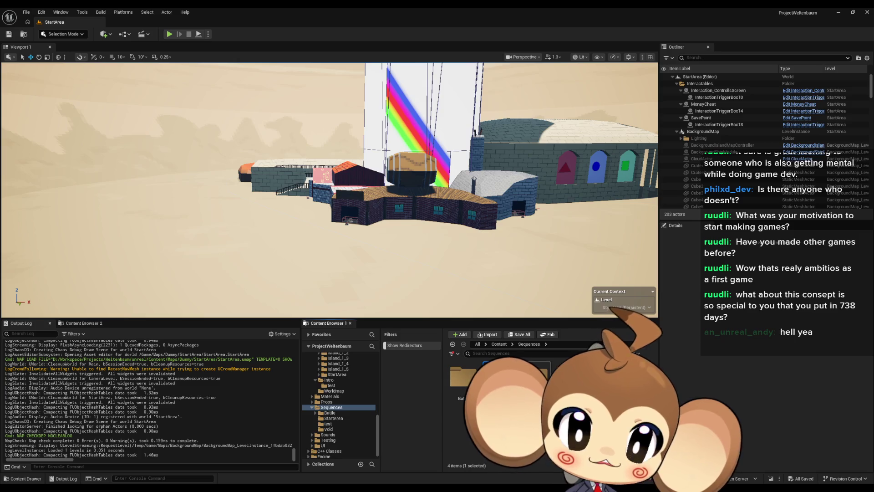
click(333, 417)
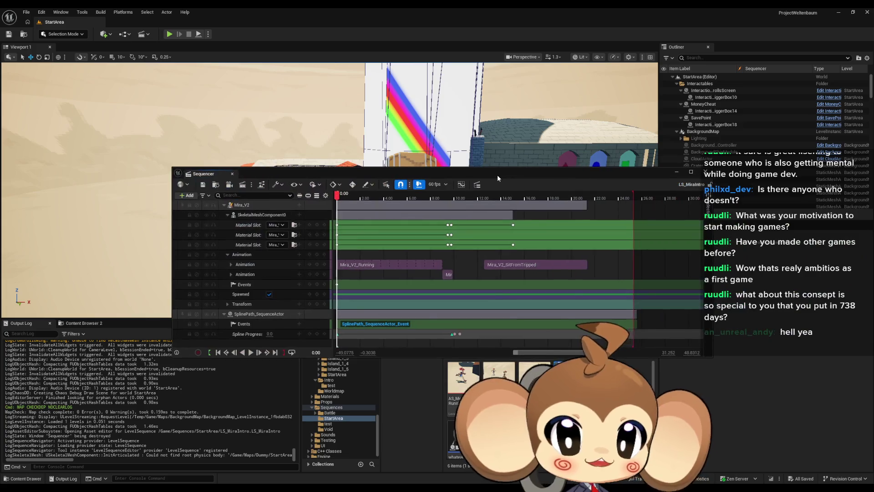
Maximize LS_MiraIntro's Sequencer, zoom into the timeline start, and place the playhead at 0.0167 s on Events
double_click(466, 174)
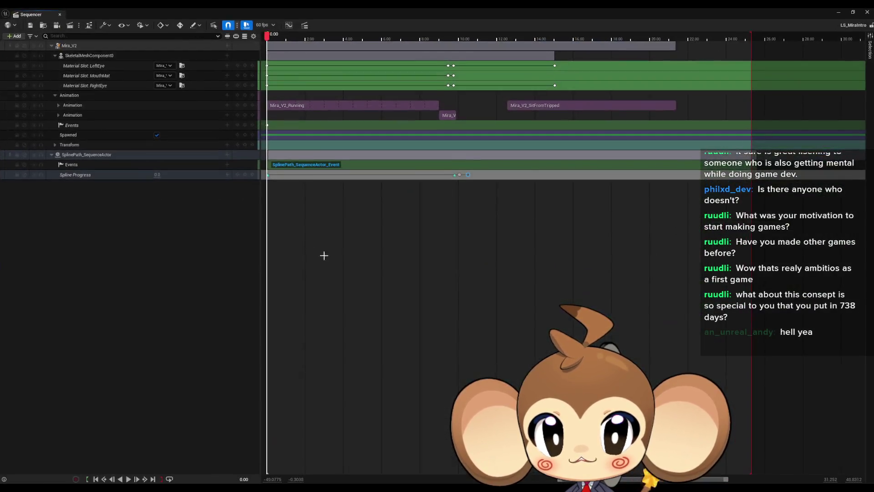
scroll(361, 195, up, 5)
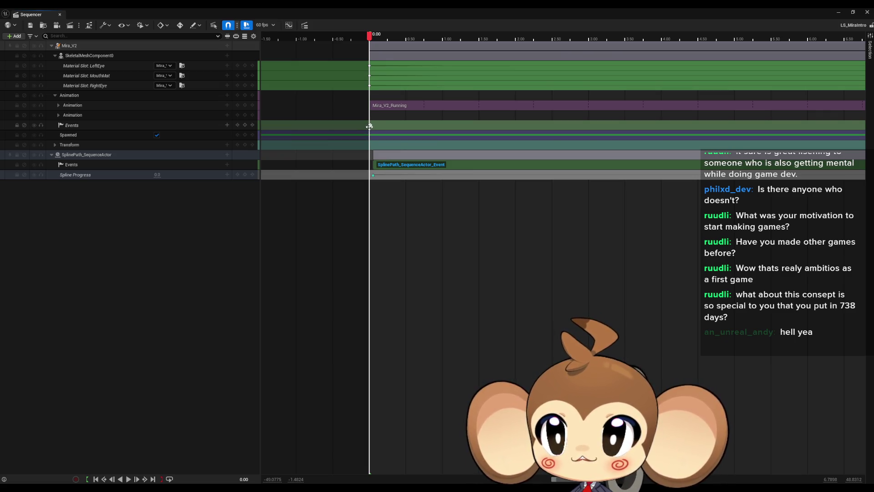
scroll(374, 117, up, 3)
scroll(374, 117, up, 5)
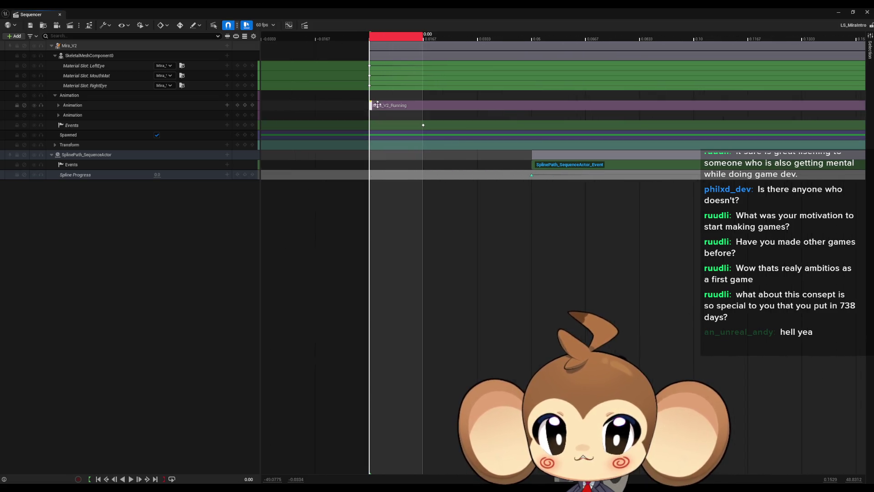
click(422, 125)
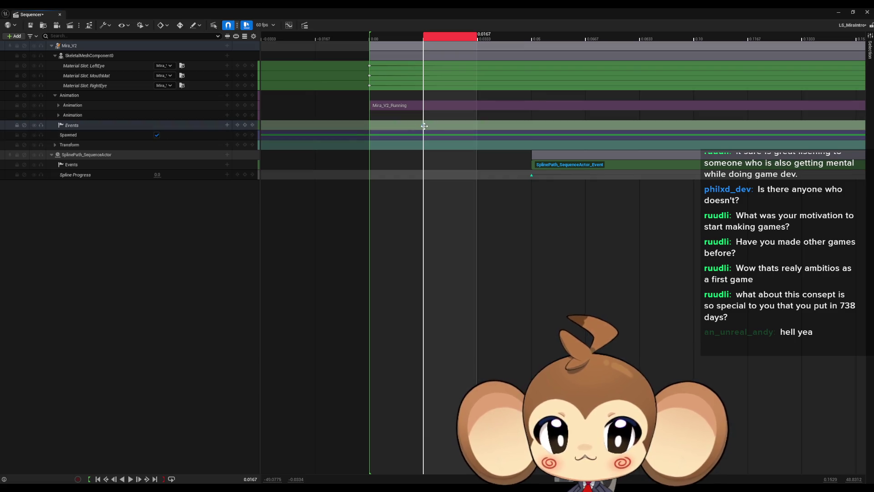
Inspect the event key's properties (Mira_V2_Event endpoint, payload), then hide the Sequencer
right_click(428, 123)
mouse_move(455, 133)
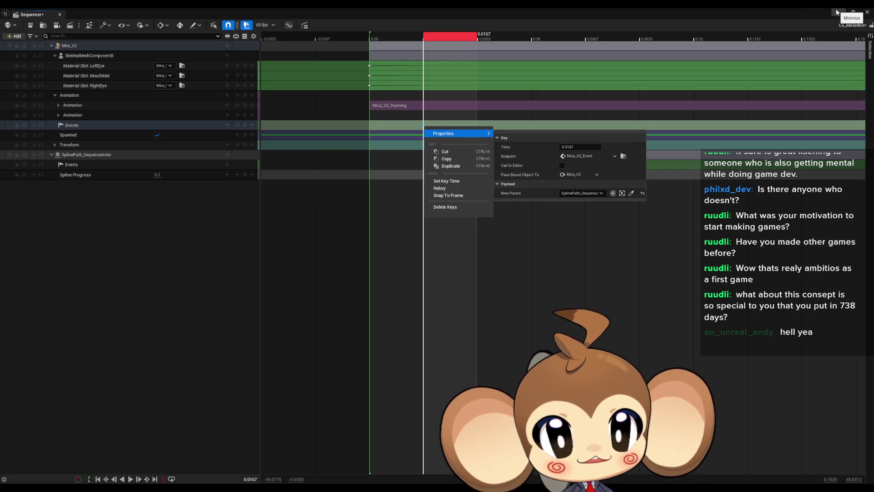
click(837, 13)
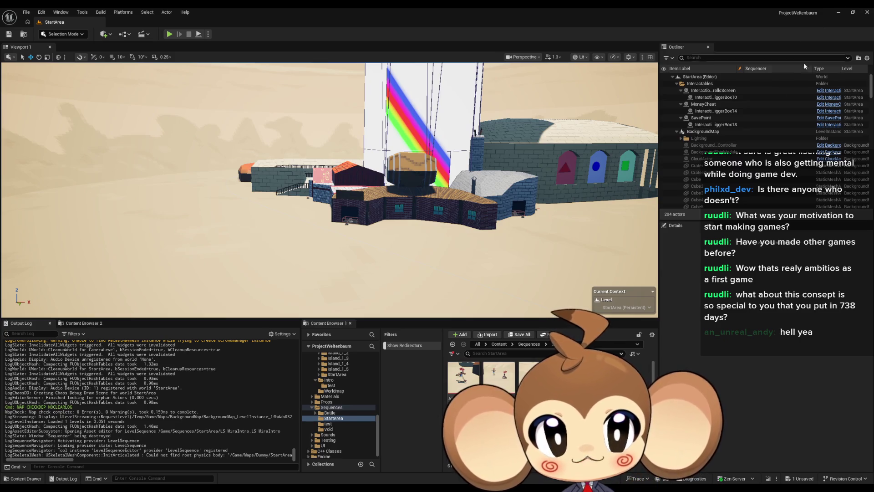
Select SplinePath_SequenceActor in the Outliner and open its blueprint for editing
scroll(797, 144, down, 3)
scroll(797, 145, down, 10)
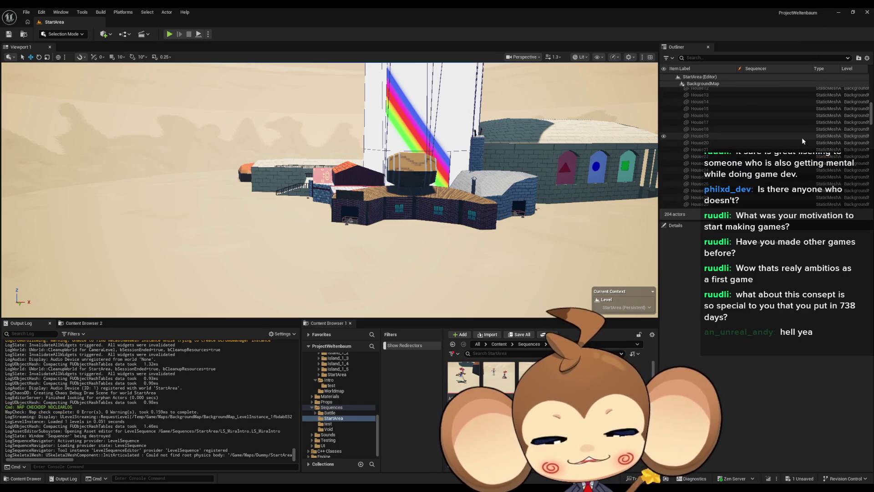
scroll(804, 147, down, 15)
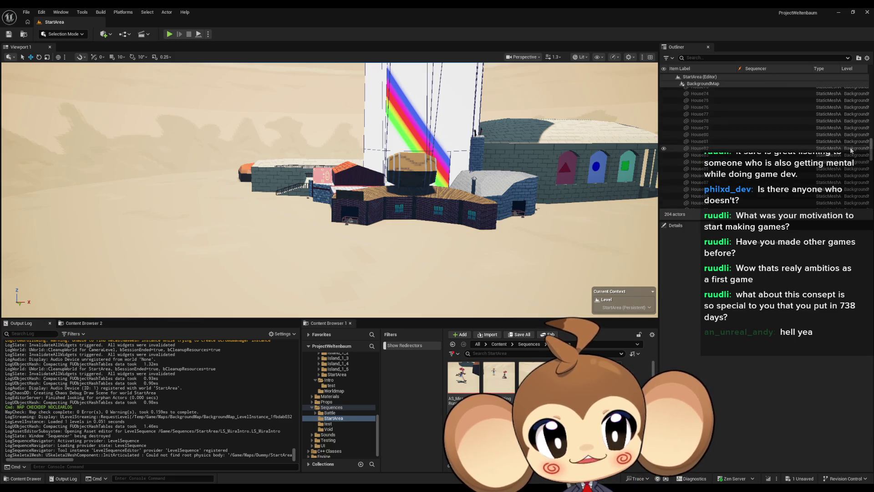
scroll(842, 152, down, 10)
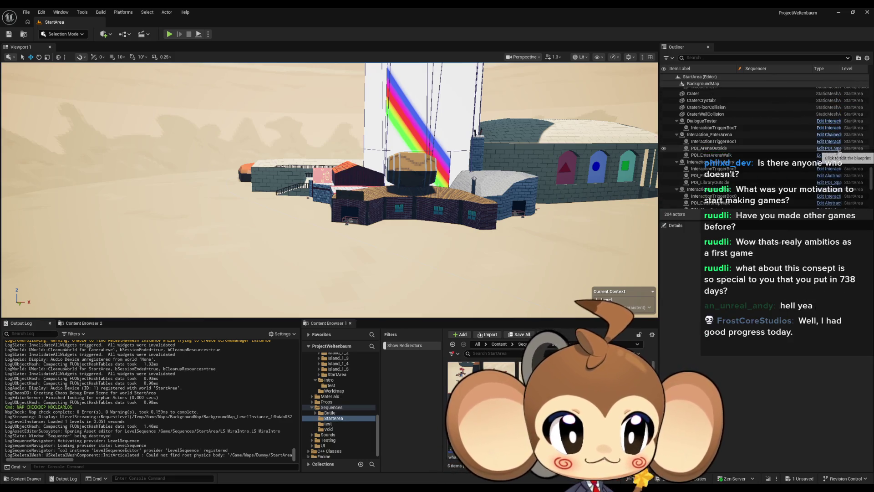
scroll(836, 154, down, 8)
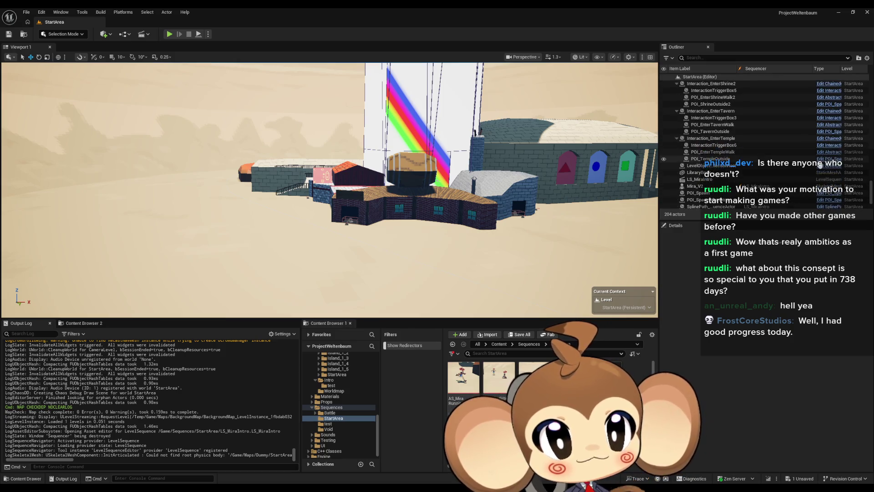
click(734, 172)
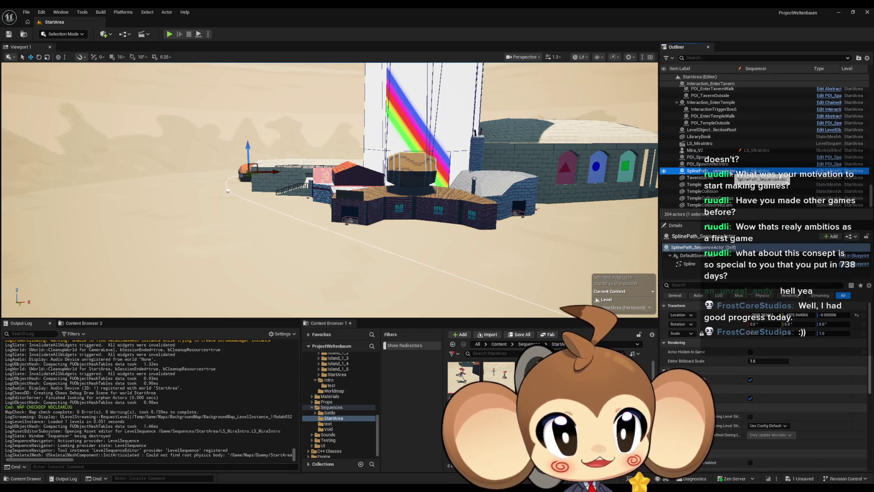
click(826, 171)
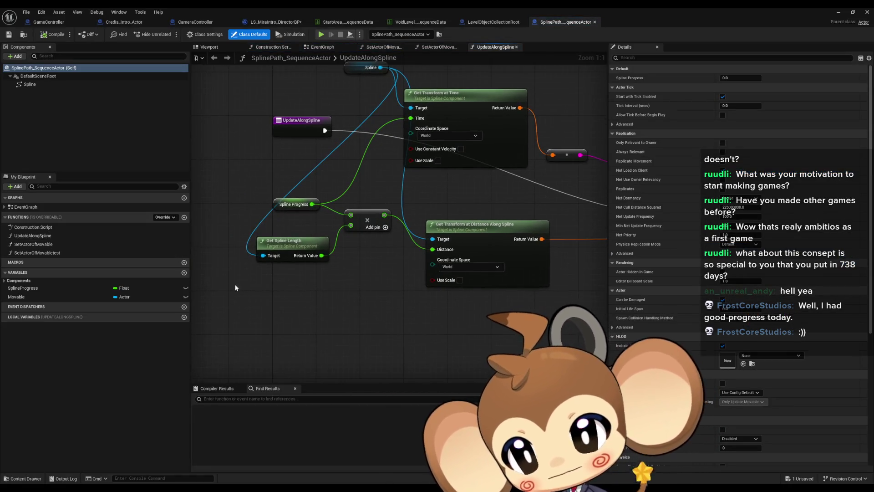
Add SplinePathID as an instance-editable String variable in SplinePath_SequenceActor
click(184, 272)
text(SplineP)
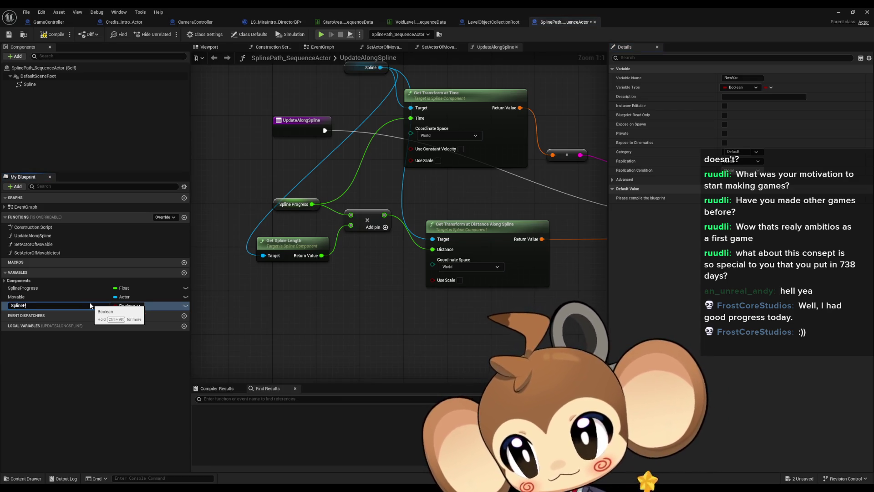
text(athID)
key(Return)
click(117, 306)
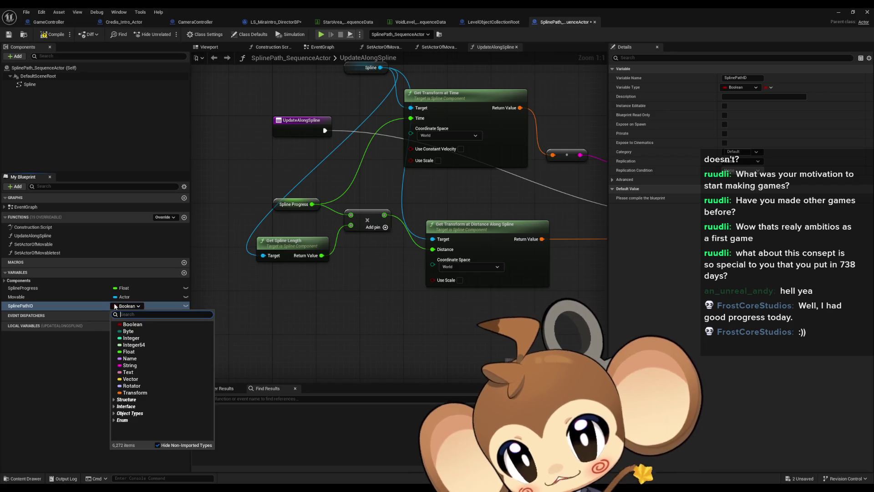
click(127, 362)
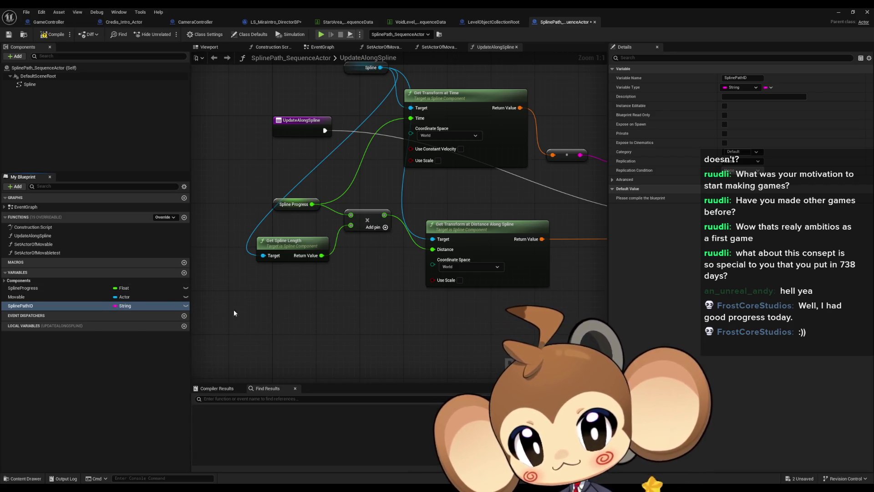
click(186, 305)
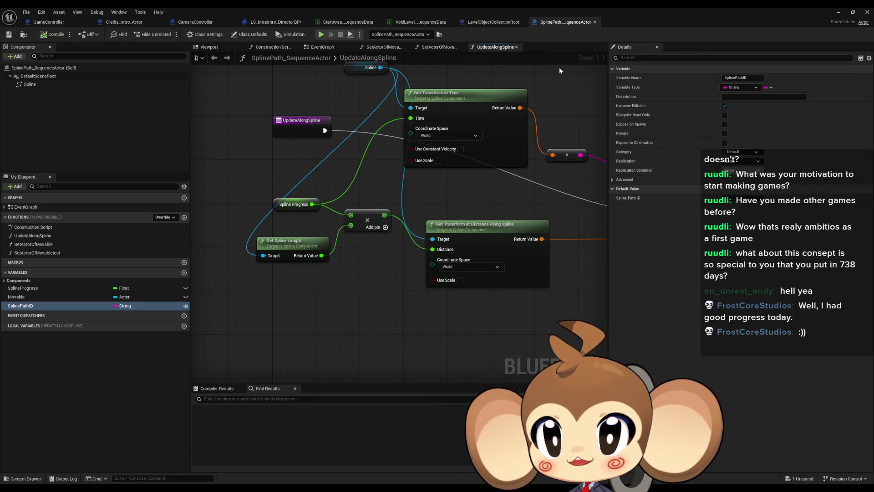
click(483, 23)
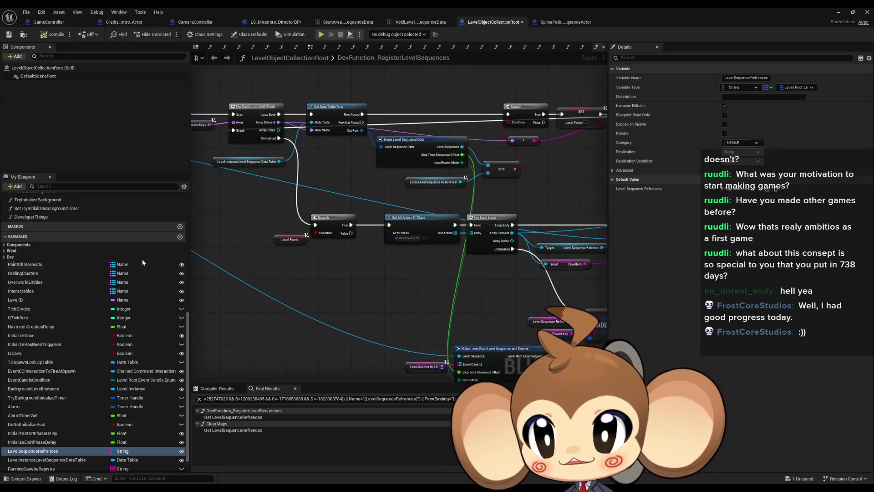
Open LevelObjectCollectionRoot's DevTool_FillArrays graph and start a new variable
scroll(100, 269, up, 6)
scroll(101, 270, up, 4)
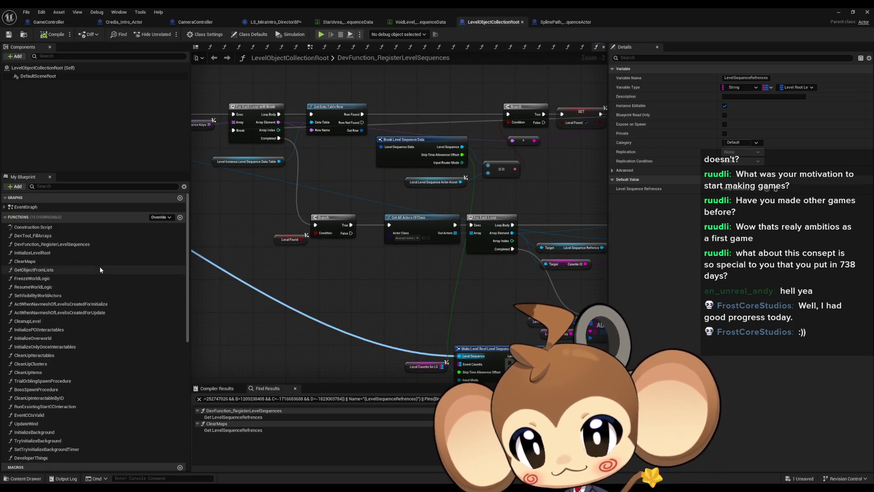
click(51, 236)
double_click(52, 236)
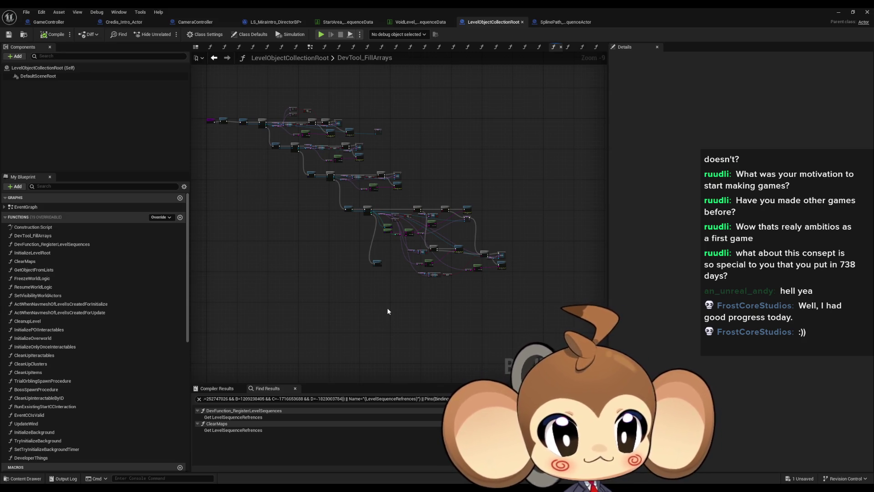
scroll(155, 328, down, 10)
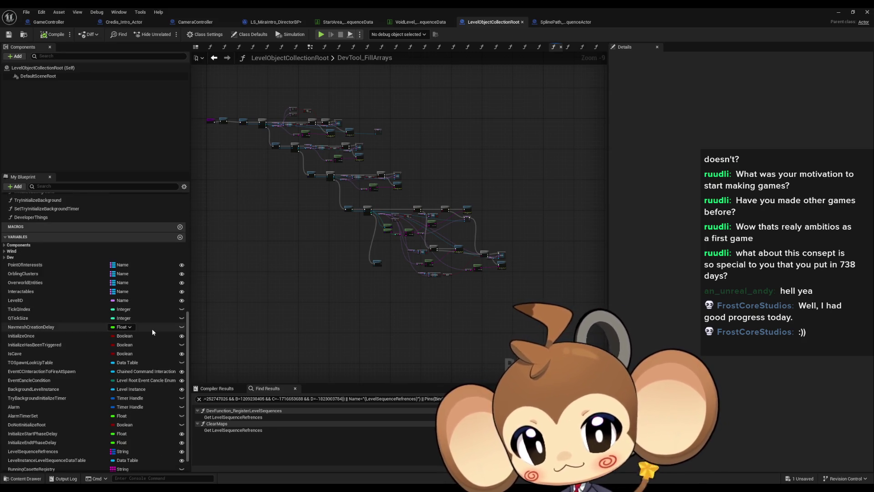
scroll(159, 262, down, 1)
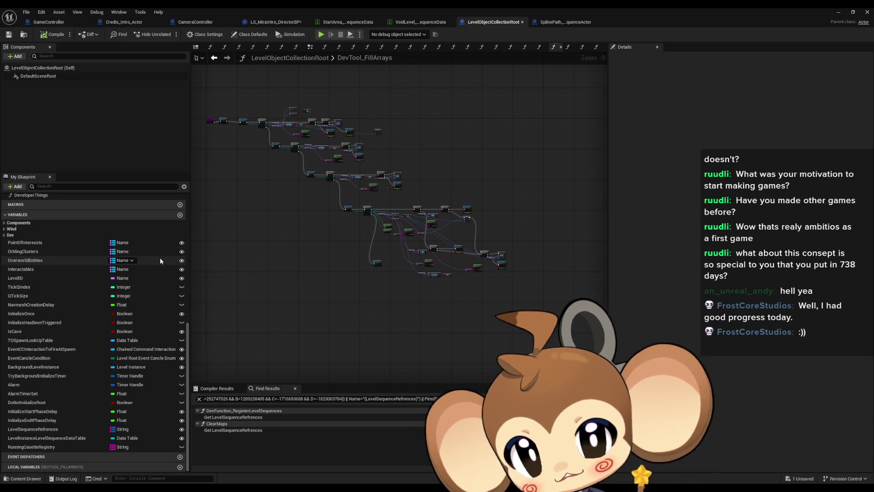
scroll(162, 255, up, 1)
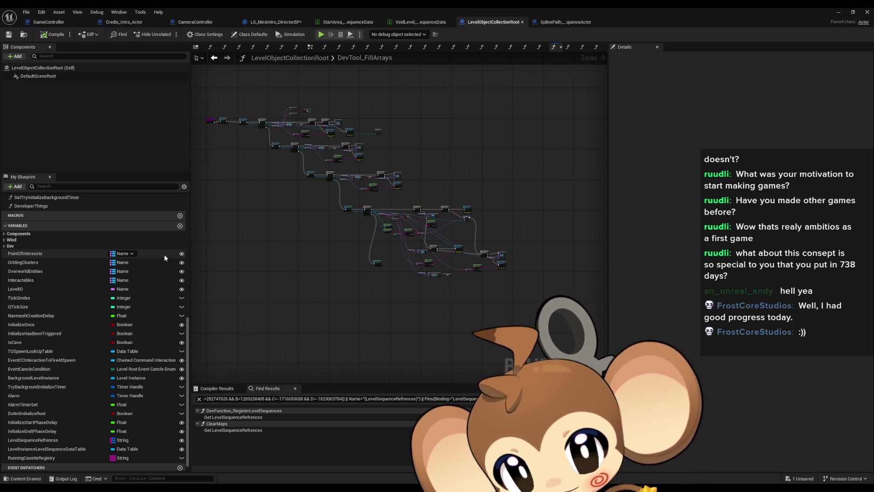
click(180, 227)
text(SplinePaths)
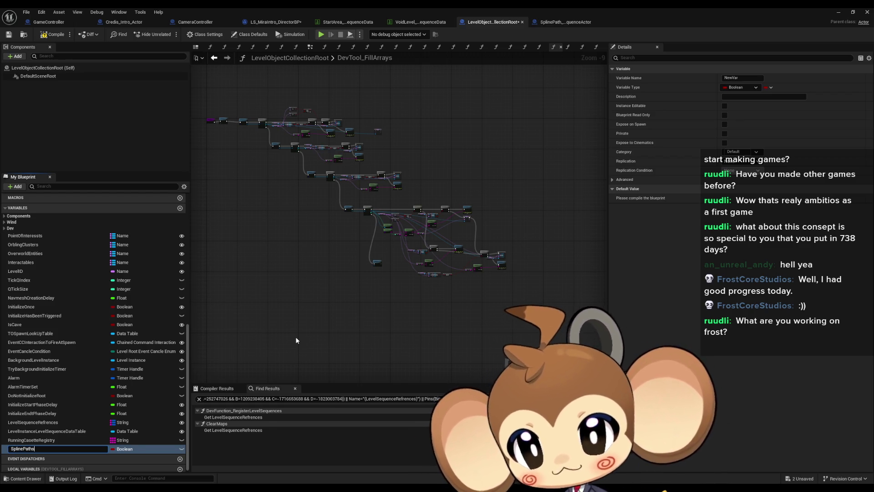
Make SplinePaths an instance-editable Map of String keys to Spline Path Sequence Actor values
key(Return)
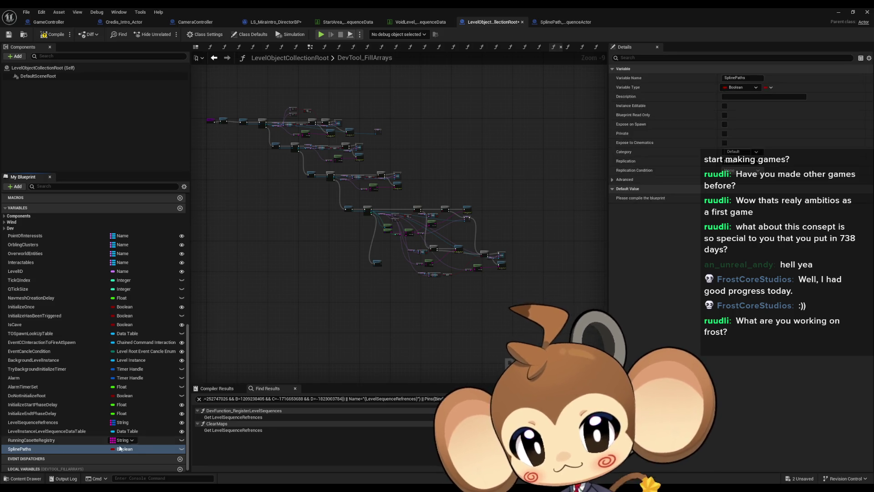
click(124, 449)
click(133, 358)
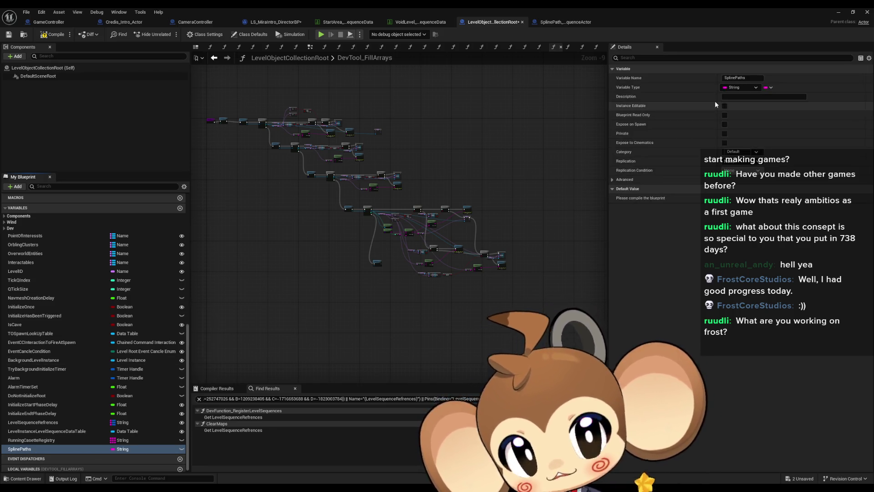
click(768, 88)
click(760, 123)
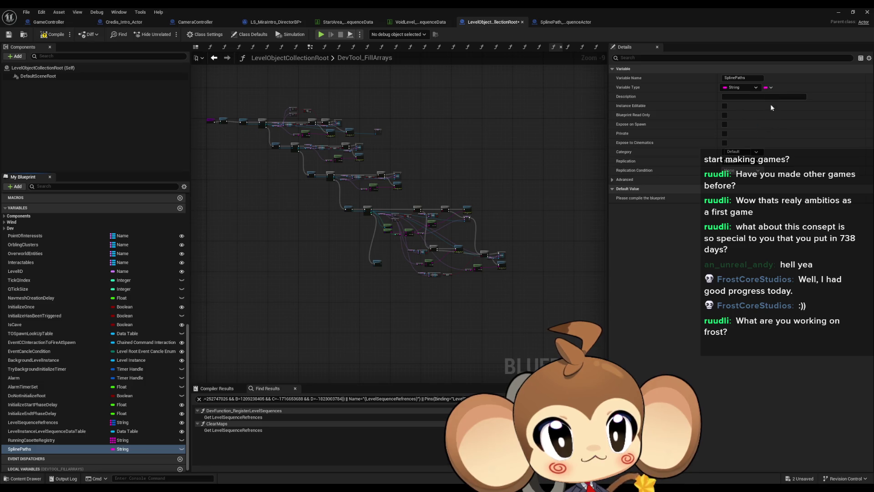
click(788, 87)
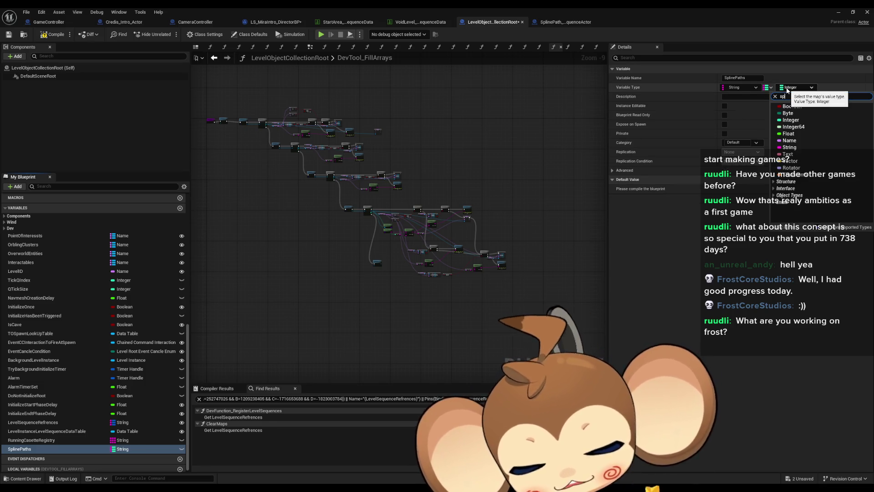
scroll(824, 150, down, 5)
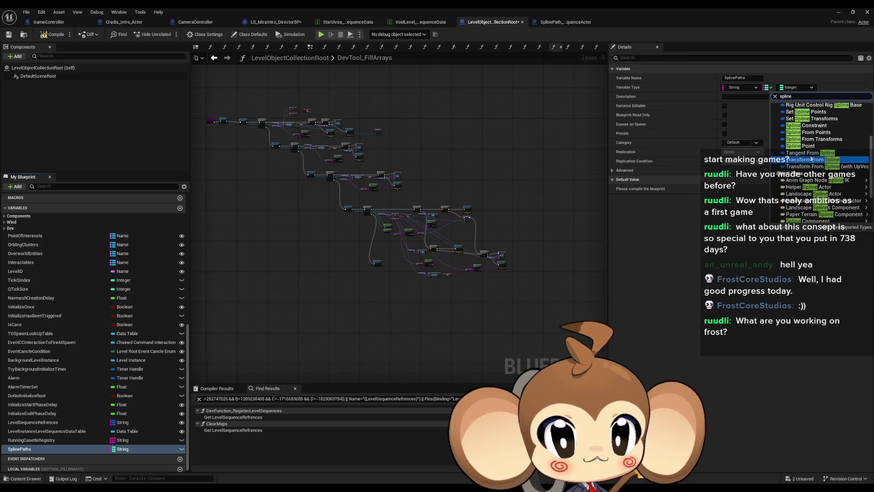
mouse_move(827, 150)
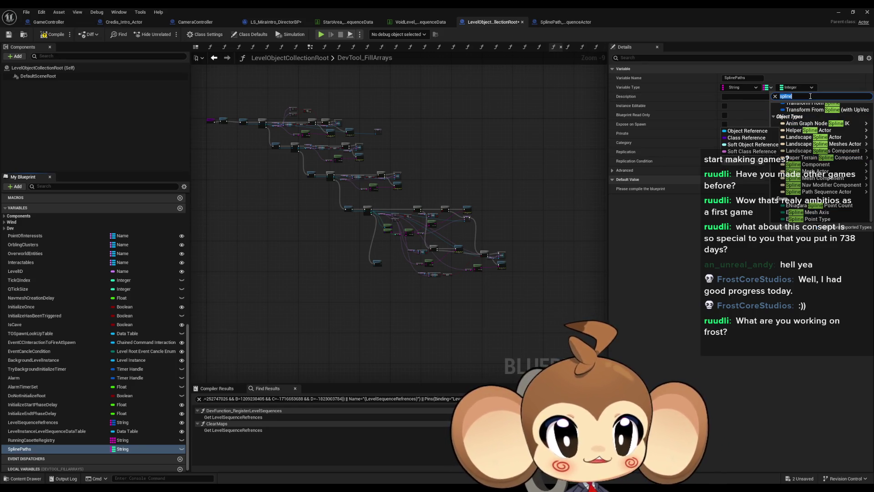
text( path)
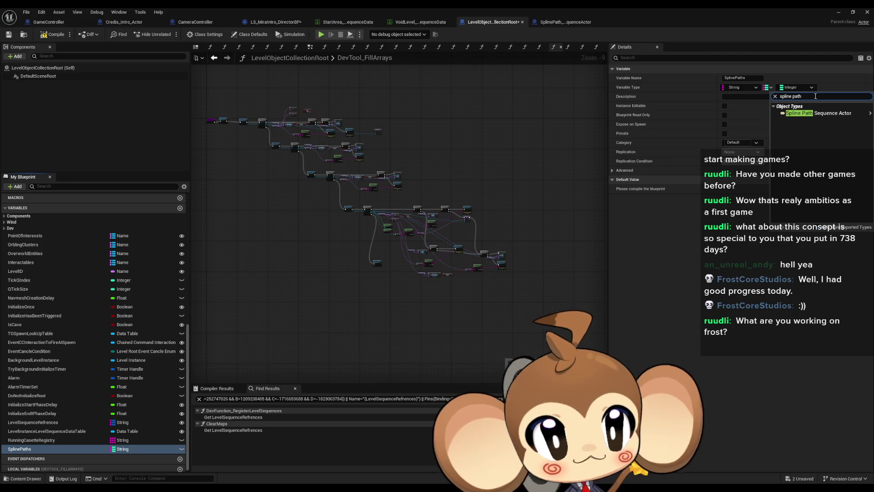
click(748, 116)
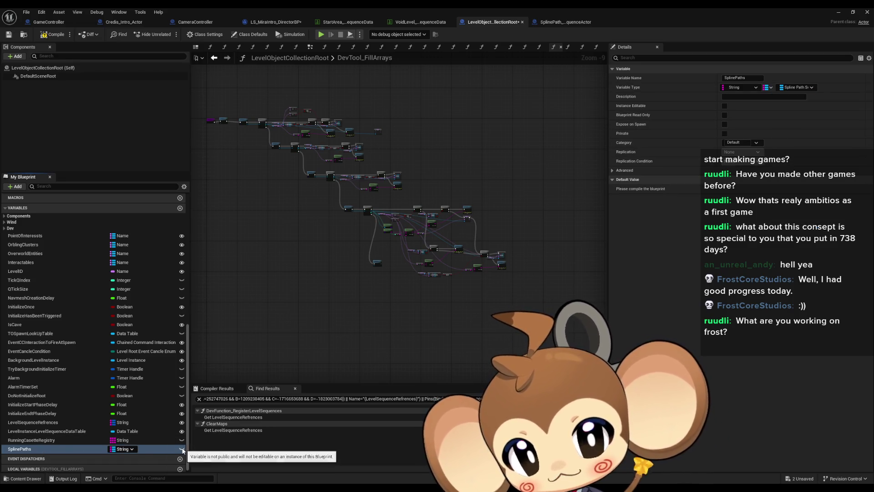
click(182, 450)
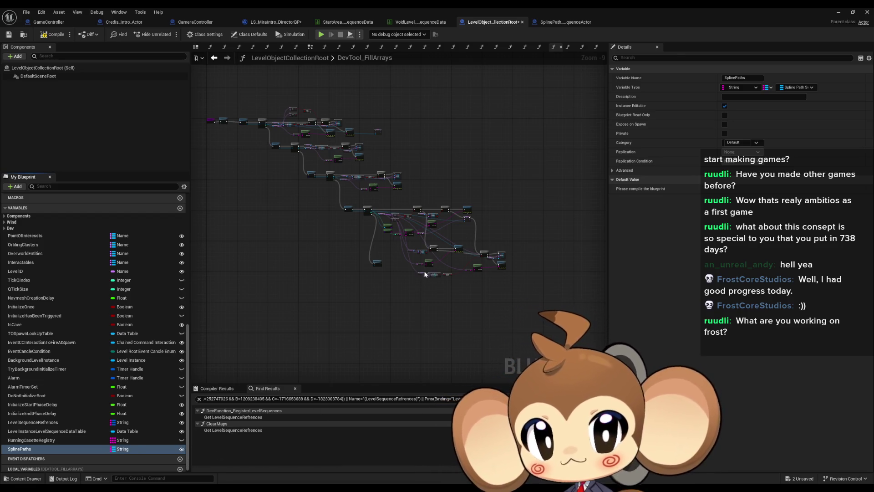
Add a second Get All Actors Of Class node with Actor Class SplinePath_SequenceActor
scroll(342, 299, up, 7)
scroll(342, 303, down, 2)
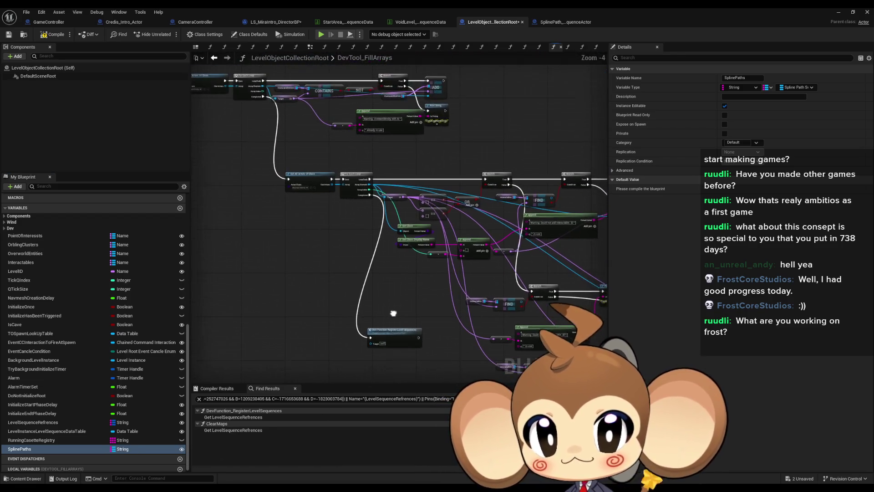
scroll(339, 269, up, 3)
click(425, 159)
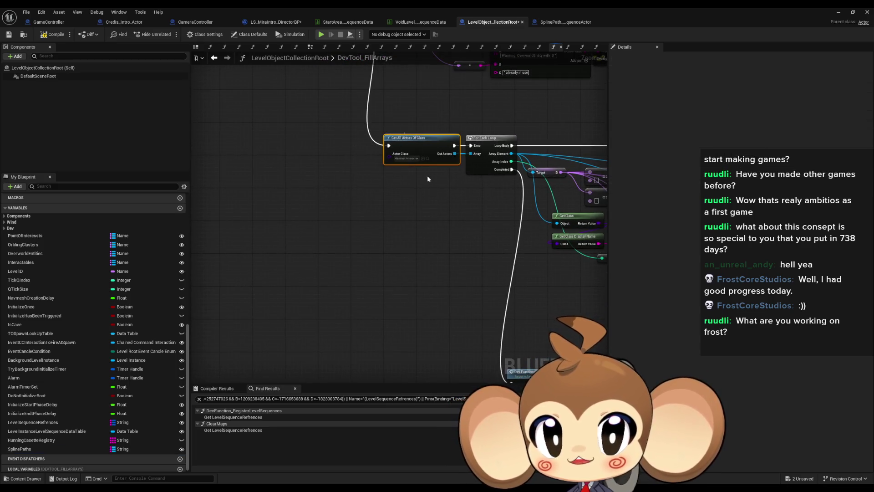
drag(397, 297, 438, 268)
click(304, 259)
key(f)
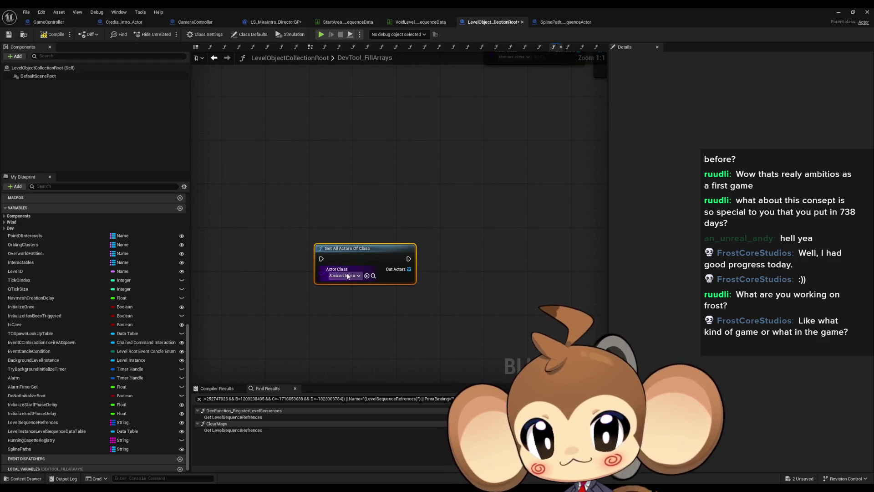
click(346, 276)
text(spline pa)
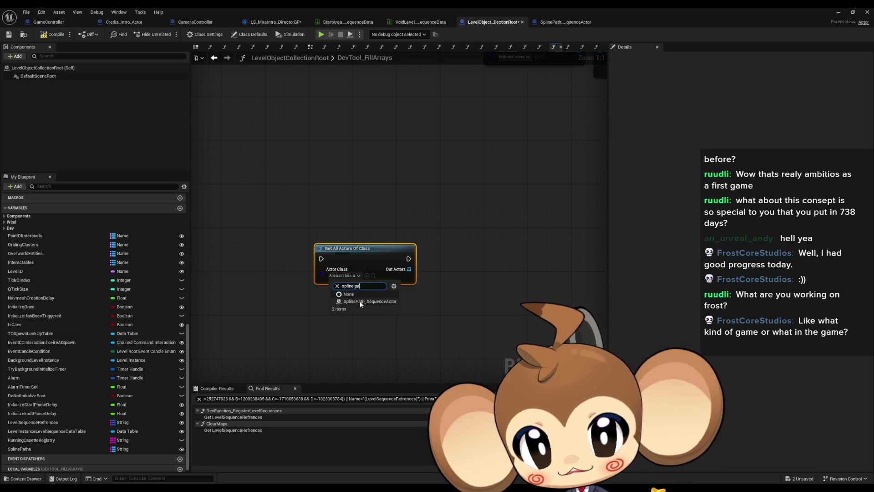
click(360, 302)
Copy-paste a For Each Loop next to the new Get All Actors Of Class node
drag(466, 277, 324, 287)
scroll(325, 287, down, 1)
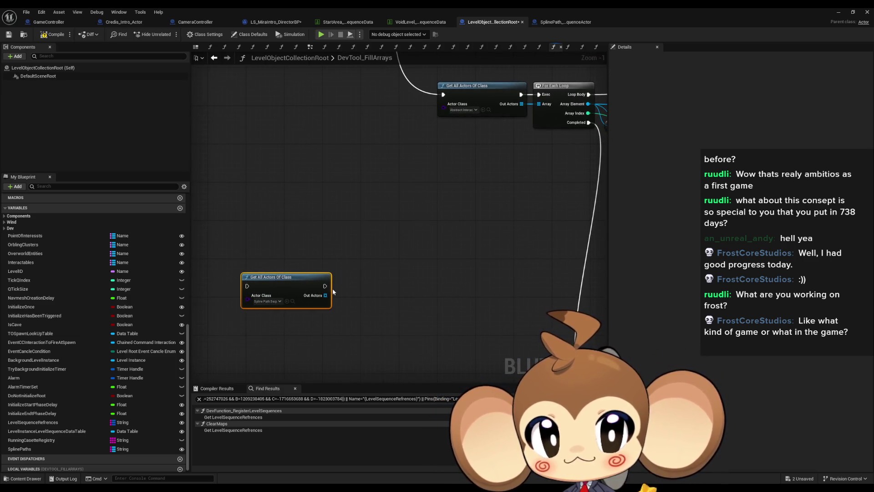
click(559, 128)
key(ctrl+c)
key(ctrl+v)
scroll(438, 195, down, 4)
drag(438, 195, 394, 247)
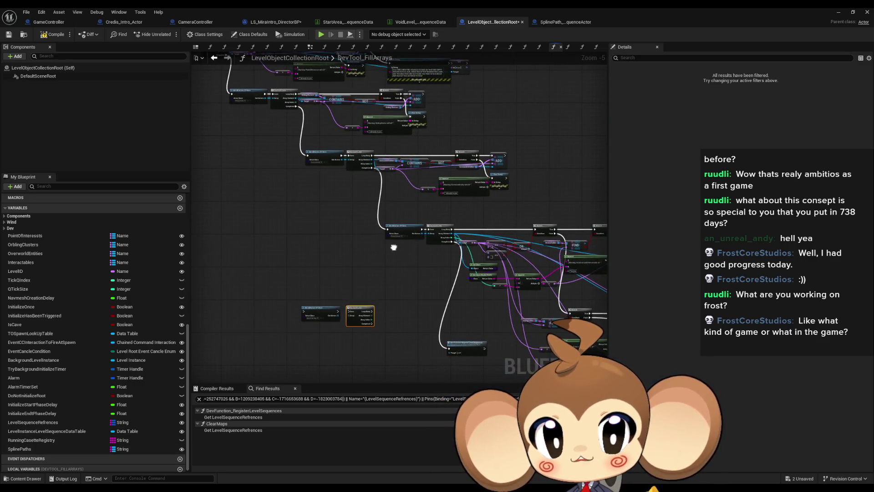
mouse_move(434, 304)
mouse_down()
mouse_move(394, 297)
mouse_move(535, 321)
mouse_move(398, 281)
mouse_move(373, 213)
mouse_move(202, 138)
mouse_up()
scroll(317, 129, up, 5)
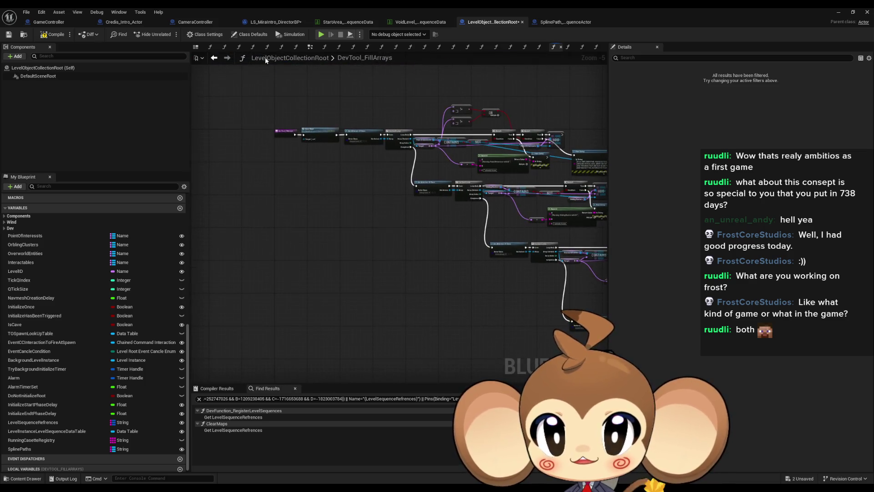
double_click(318, 129)
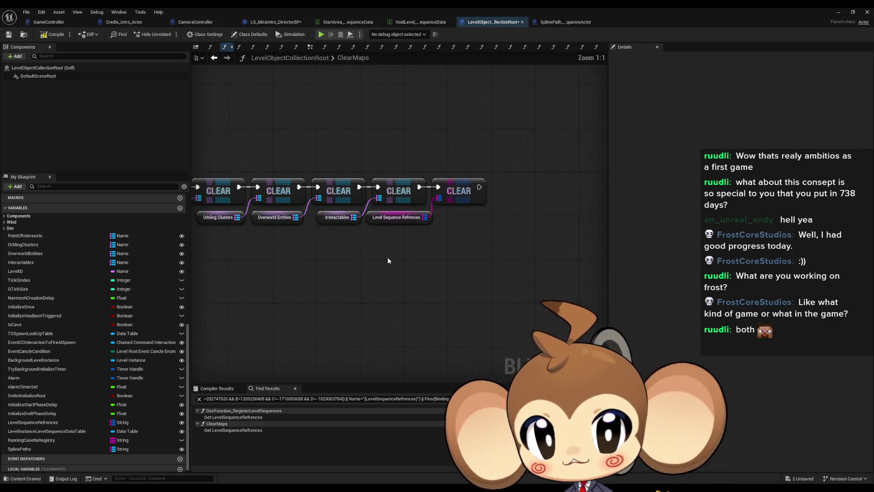
Append a Clear node for the Spline Paths map to the ClearMaps chain, then go back to DevTool_FillArrays
mouse_move(19, 449)
mouse_down()
mouse_move(444, 270)
mouse_move(437, 272)
mouse_move(458, 274)
mouse_move(503, 234)
mouse_up()
click(444, 276)
text(cle)
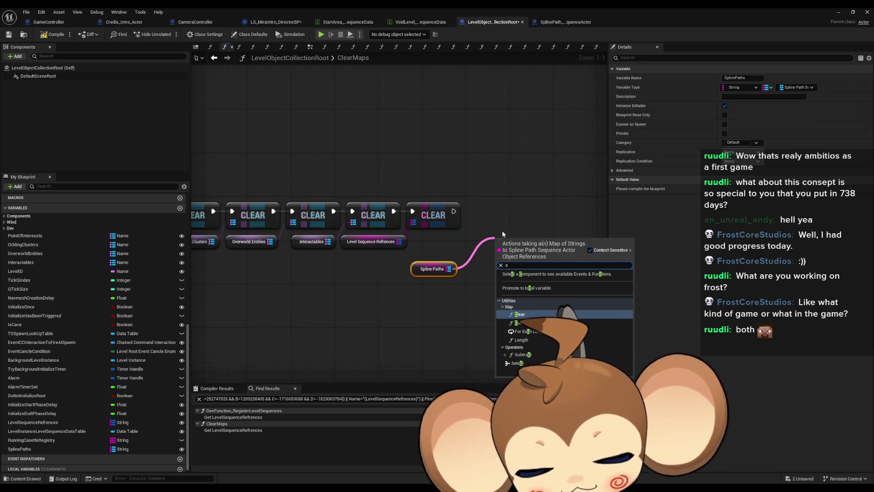
key(Return)
mouse_move(454, 211)
mouse_down()
mouse_move(499, 244)
mouse_move(506, 211)
mouse_up()
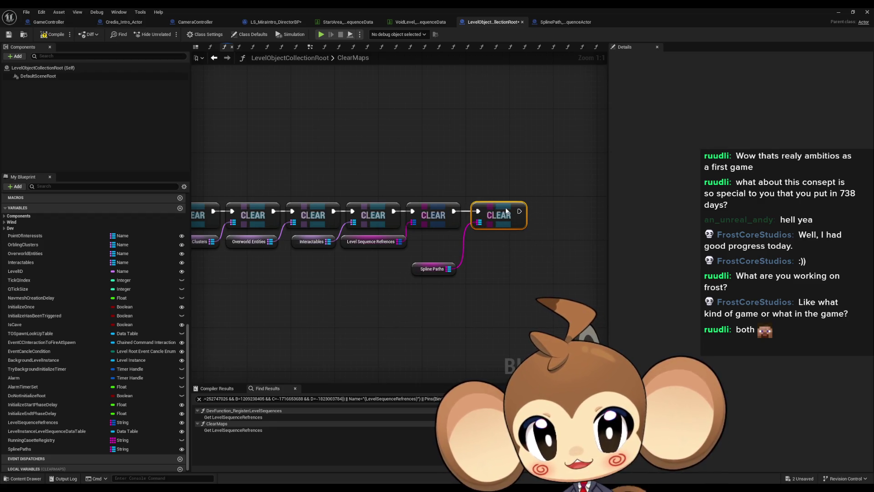
drag(425, 266, 430, 238)
click(277, 237)
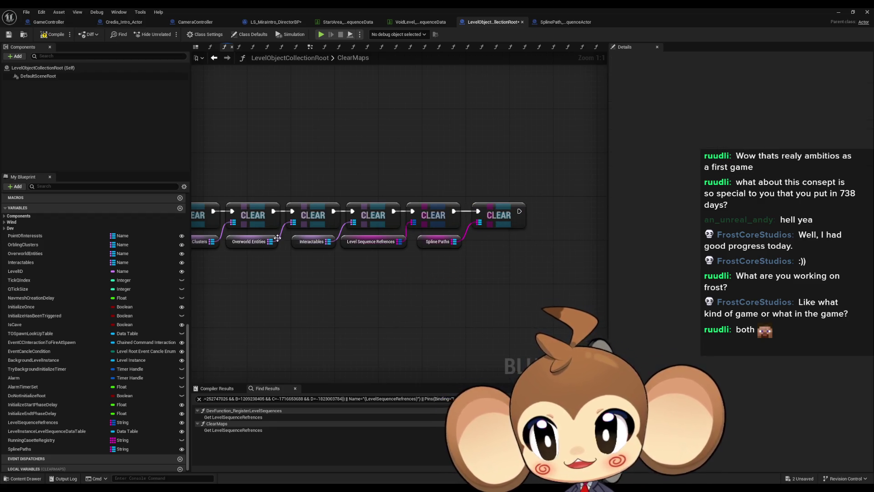
click(214, 60)
scroll(322, 199, down, 4)
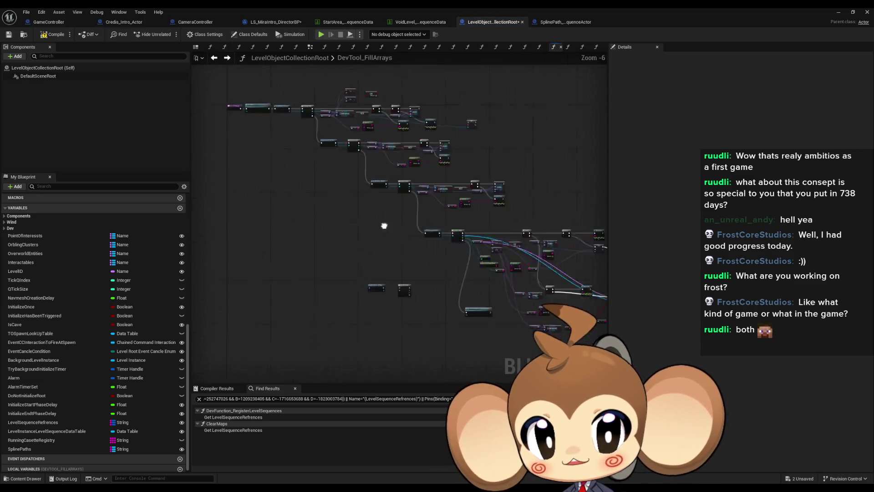
Feed the found Spline Path actors into the For Each Loop and read each Spline Path ID
scroll(339, 233, up, 5)
mouse_move(328, 218)
mouse_down()
mouse_move(362, 222)
mouse_move(325, 206)
mouse_up()
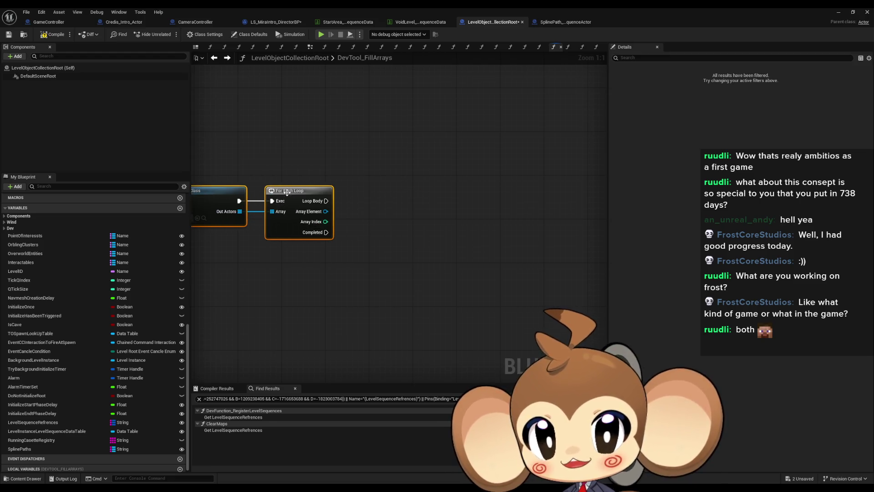
drag(409, 216, 409, 216)
text(get id)
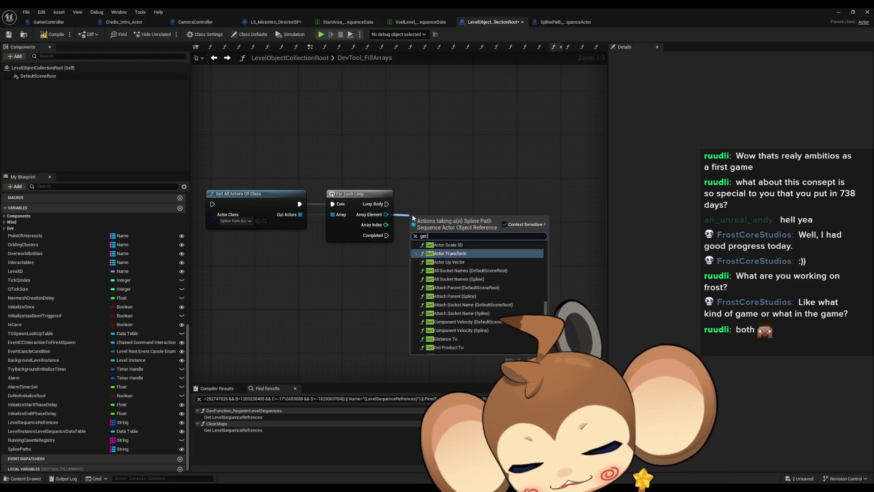
click(446, 341)
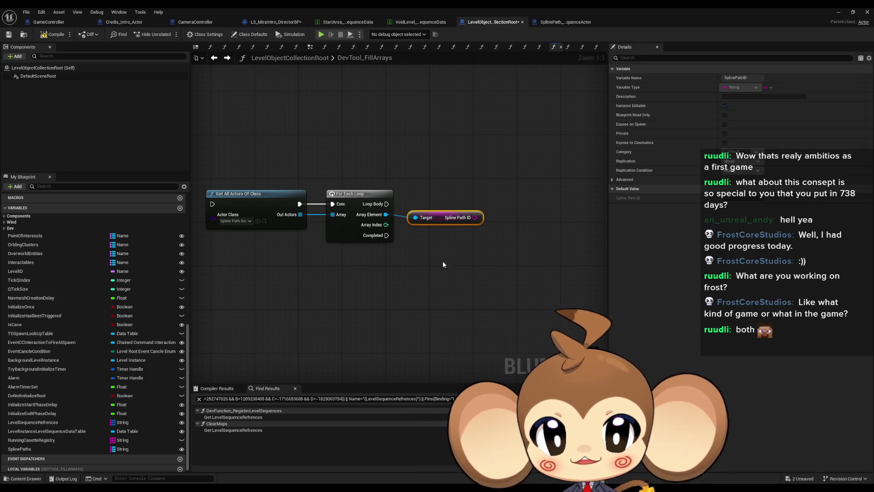
click(438, 181)
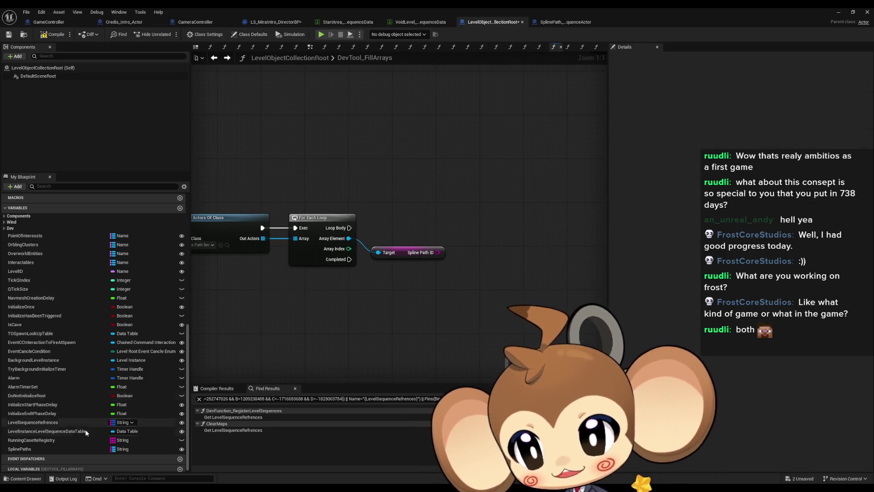
Add a SplinePaths getter and a case-insensitive == check on the Spline Path ID
mouse_move(32, 449)
mouse_down()
mouse_move(384, 165)
mouse_move(362, 151)
mouse_move(377, 136)
mouse_up()
click(395, 148)
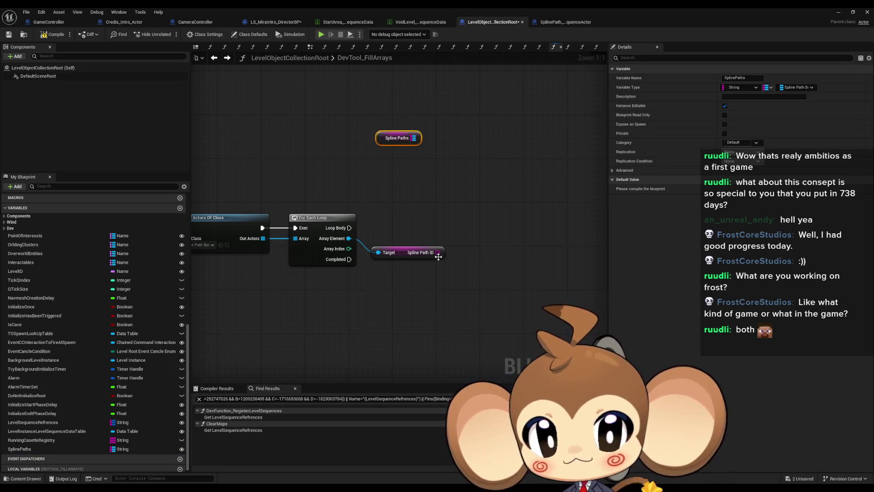
drag(437, 252, 483, 249)
text(!=)
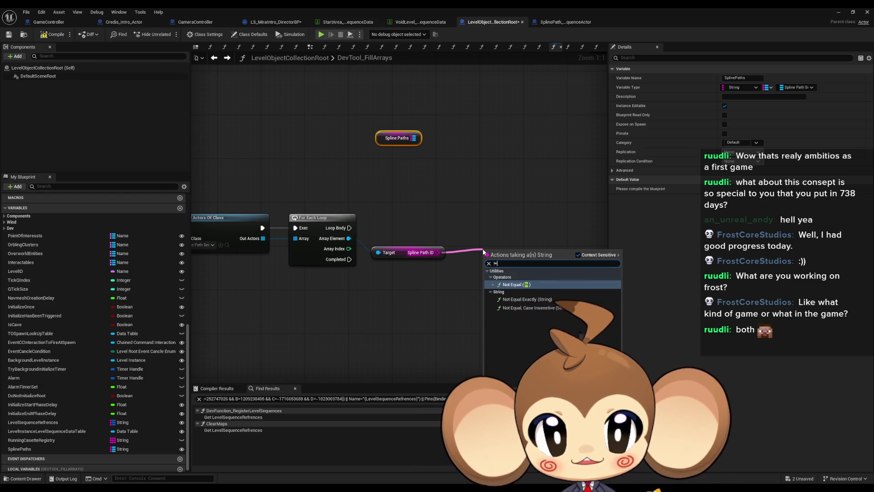
key(BackSpace)
key(BackSpace)
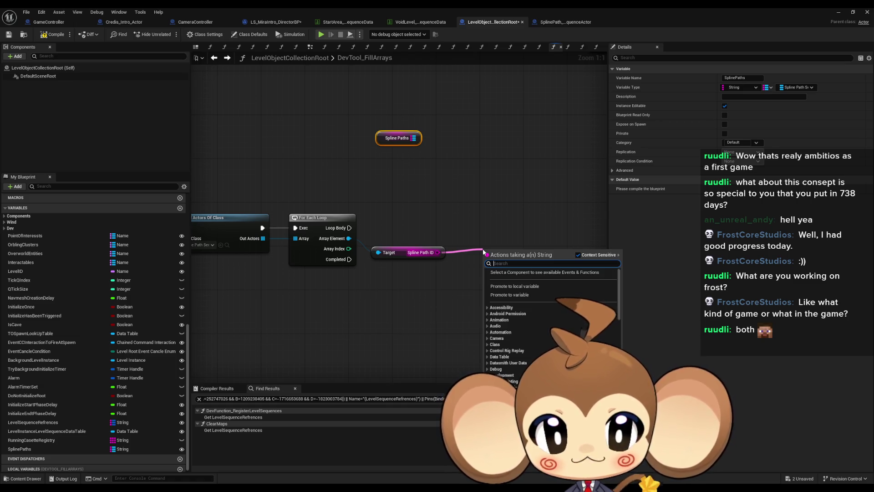
text(==)
key(Return)
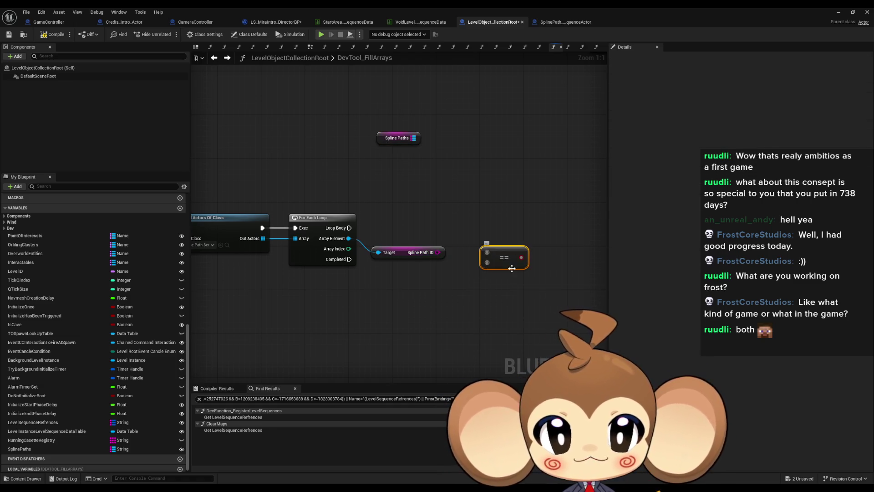
drag(440, 254, 482, 219)
text(==)
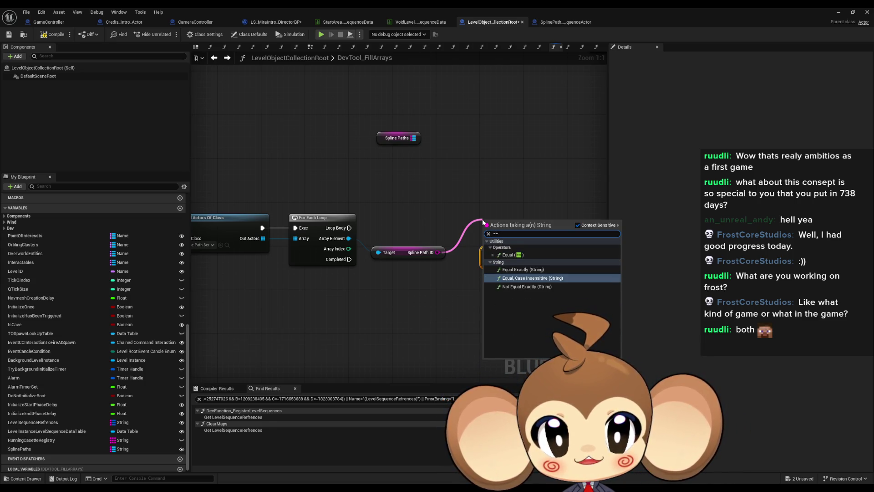
click(530, 278)
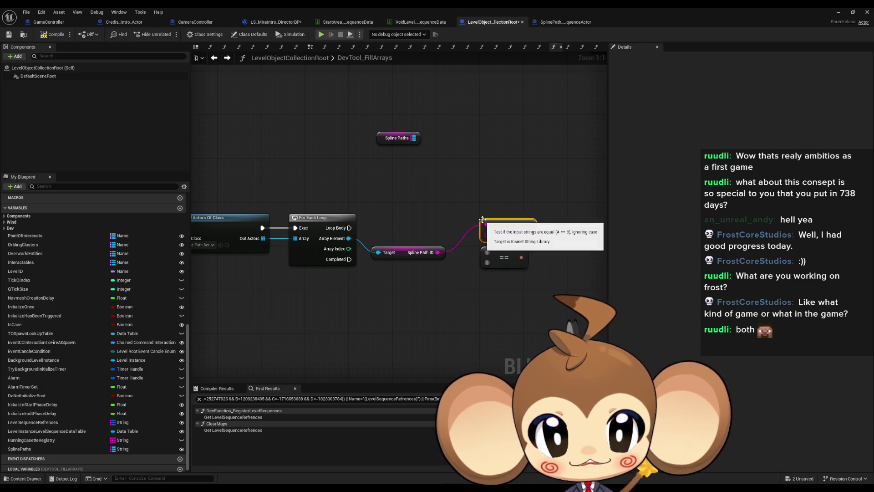
click(504, 258)
key(Delete)
Drive a Branch from the comparison on each loop iteration and add a Spline Paths ADD node
mouse_move(508, 232)
mouse_down()
mouse_move(475, 259)
mouse_move(534, 209)
mouse_move(349, 227)
mouse_up()
text(branch)
key(Return)
drag(354, 146, 415, 149)
text(add)
key(Return)
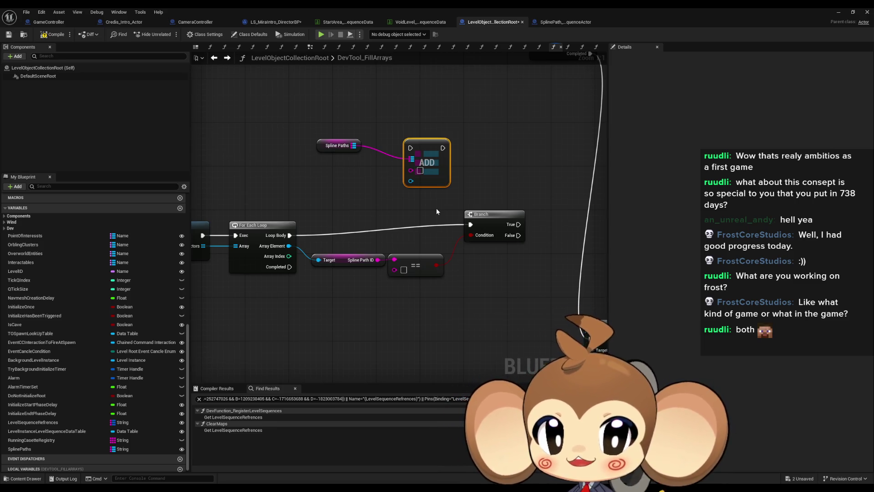
Wire the ID as key and each actor as value into the ADD on the Branch's False path
scroll(427, 222, down, 3)
drag(302, 150, 545, 264)
drag(524, 218, 384, 233)
click(368, 271)
scroll(378, 256, up, 3)
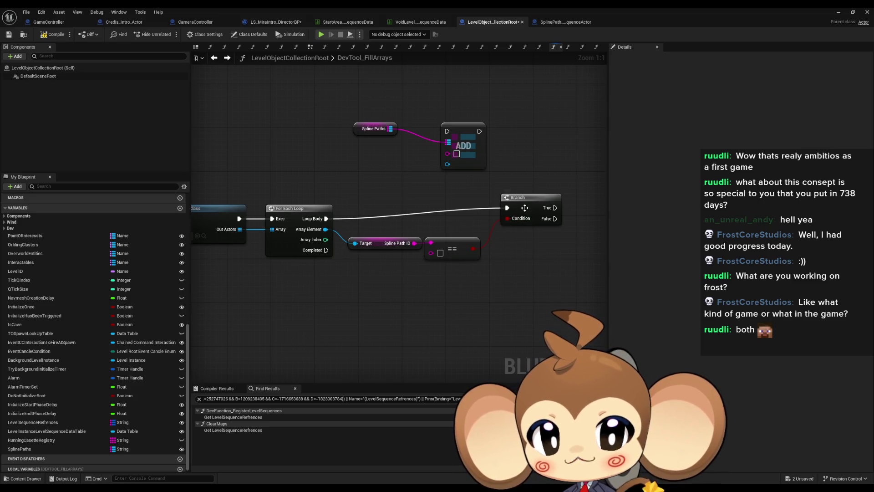
drag(525, 207, 523, 218)
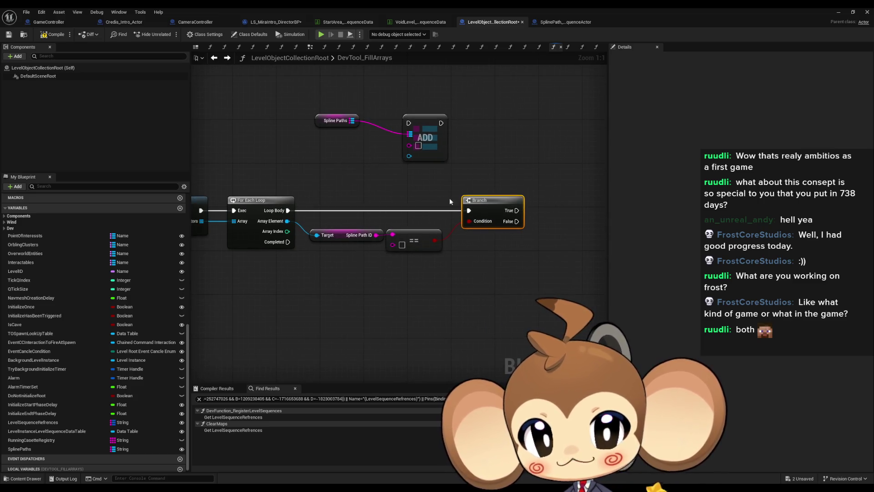
mouse_move(409, 145)
mouse_down()
mouse_move(364, 233)
mouse_move(377, 234)
mouse_up()
mouse_move(287, 220)
mouse_down()
mouse_move(432, 150)
mouse_move(409, 153)
mouse_up()
mouse_move(286, 86)
mouse_down()
mouse_move(422, 124)
mouse_move(570, 284)
mouse_move(517, 221)
mouse_up()
drag(448, 291, 481, 308)
Duplicate the Spline Paths ADD pair for the Branch's True output and tidy the node layout
key(ctrl+c)
key(ctrl+v)
drag(422, 204, 492, 215)
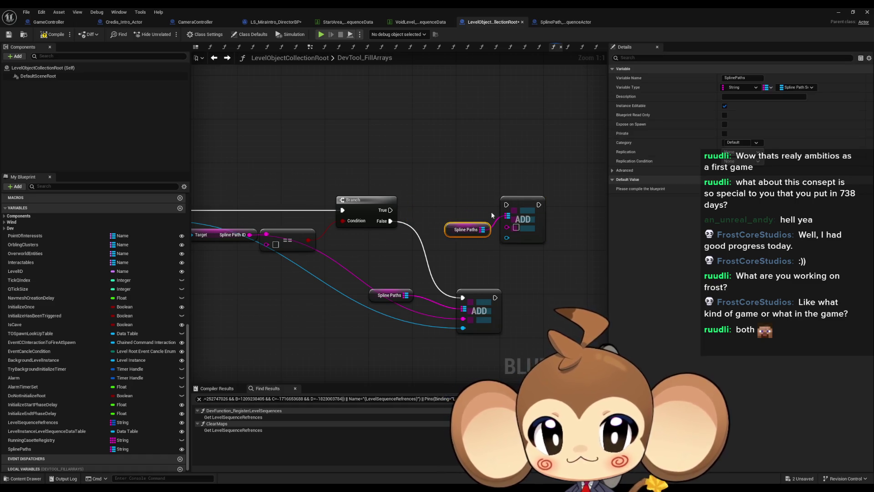
drag(390, 209, 507, 204)
drag(457, 234, 452, 229)
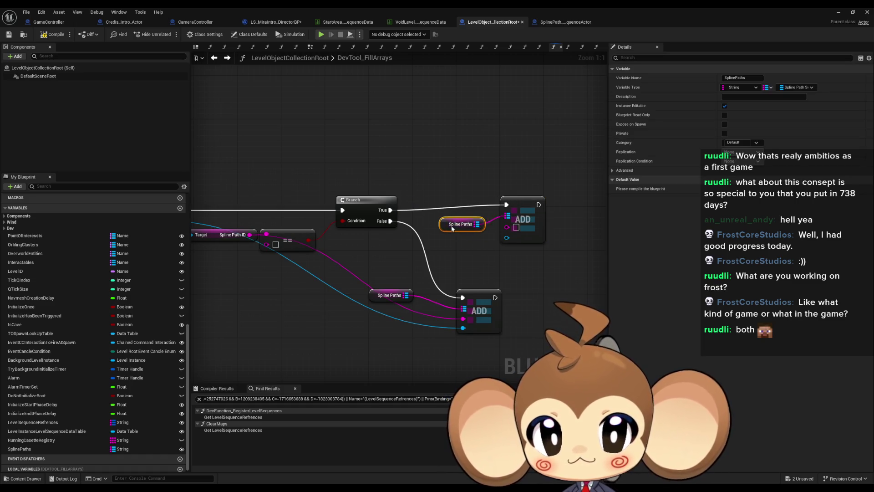
drag(522, 199, 523, 205)
drag(449, 224, 444, 225)
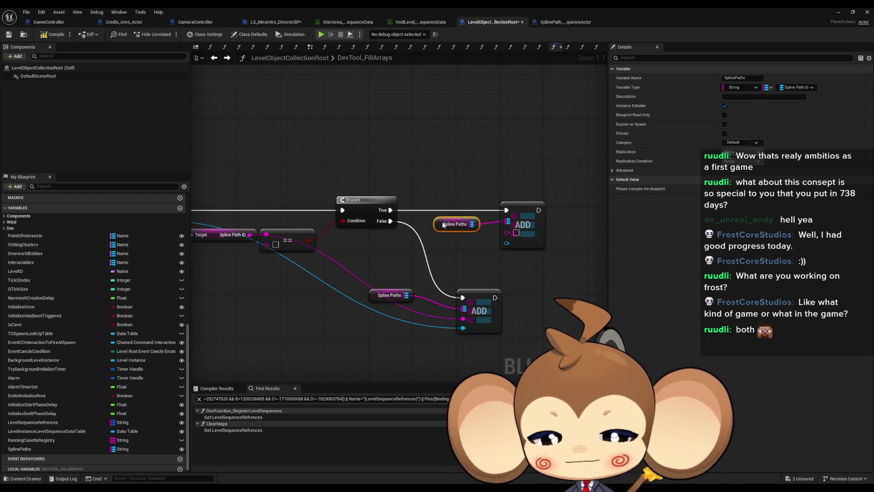
drag(480, 299, 523, 299)
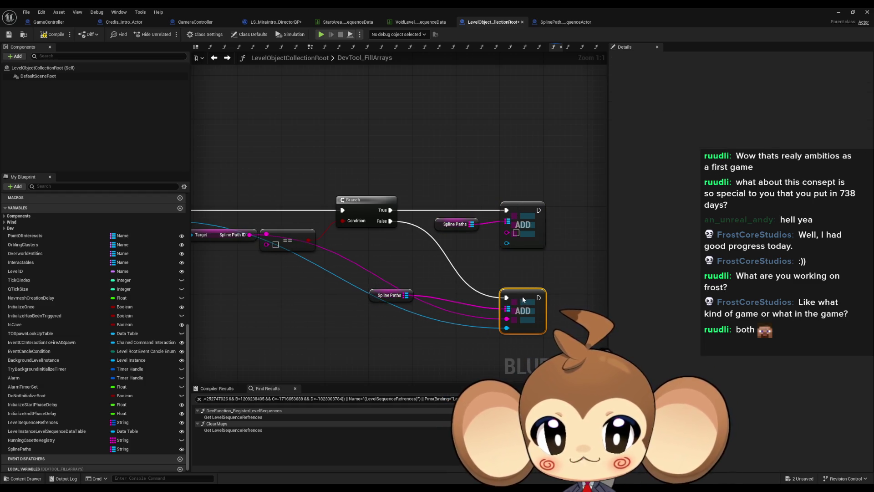
drag(390, 295, 466, 311)
mouse_move(437, 255)
mouse_down()
mouse_move(462, 276)
mouse_move(442, 291)
mouse_move(445, 273)
mouse_up()
scroll(444, 290, down, 1)
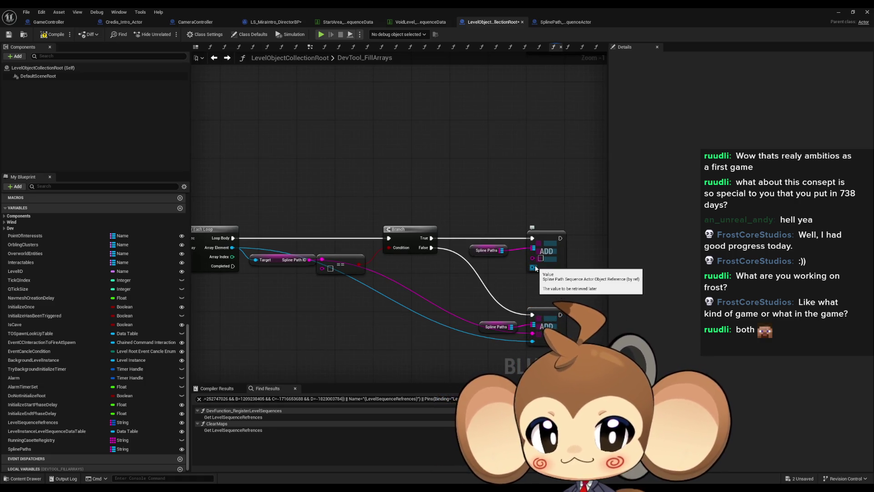
mouse_move(500, 273)
mouse_down()
mouse_move(452, 274)
mouse_move(531, 269)
mouse_up()
scroll(257, 244, up, 1)
drag(607, 268, 483, 246)
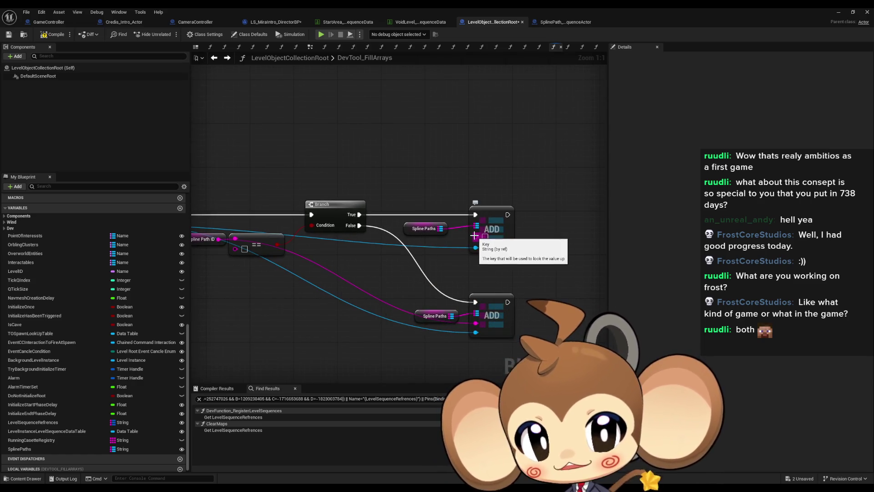
scroll(394, 236, down, 4)
drag(394, 236, 188, 242)
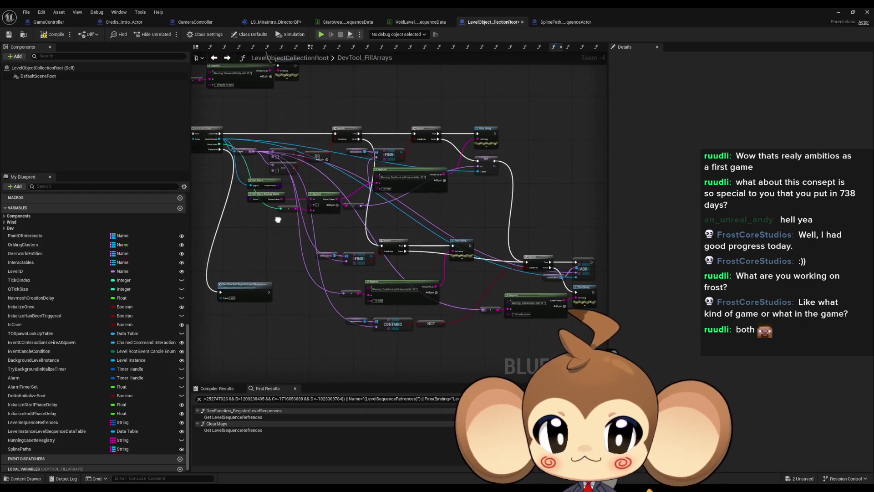
mouse_move(444, 204)
mouse_down()
mouse_move(454, 216)
mouse_move(397, 187)
mouse_up()
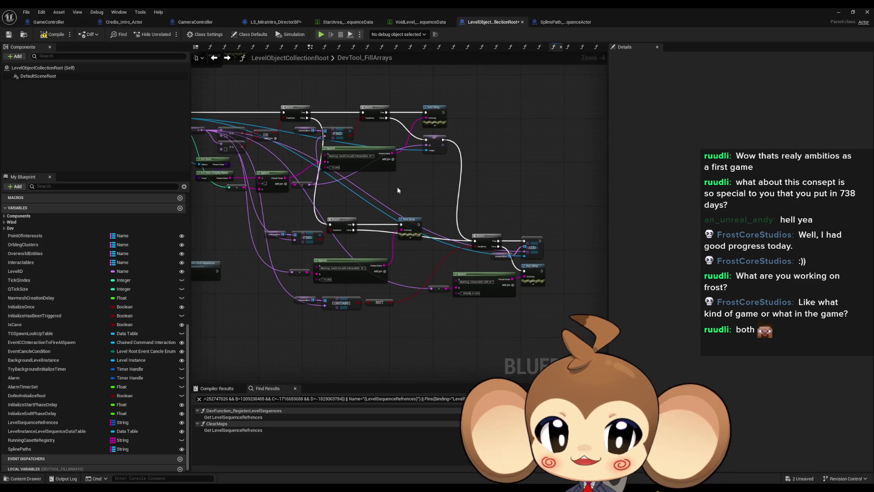
scroll(482, 224, up, 3)
scroll(394, 211, down, 5)
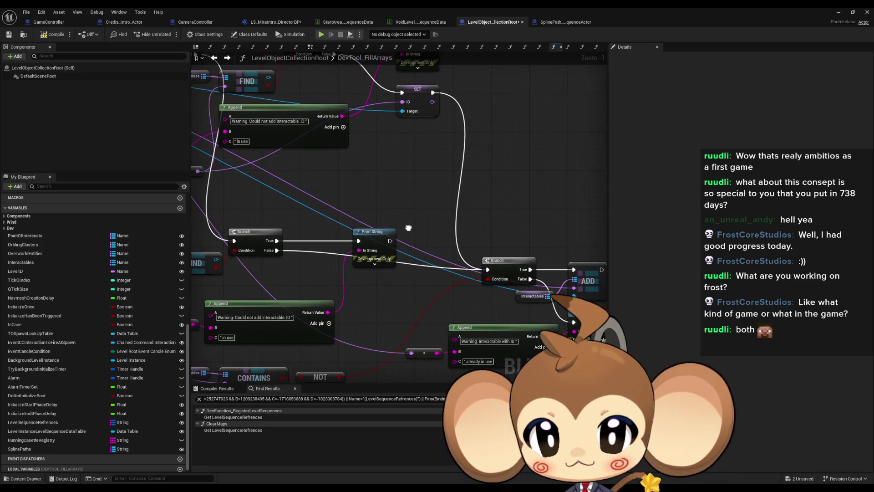
scroll(415, 232, up, 4)
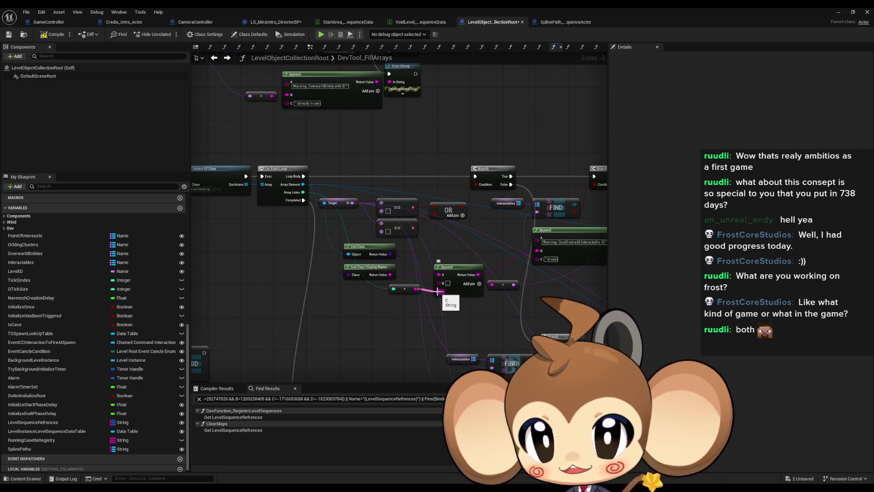
drag(523, 284, 413, 281)
drag(465, 296, 387, 294)
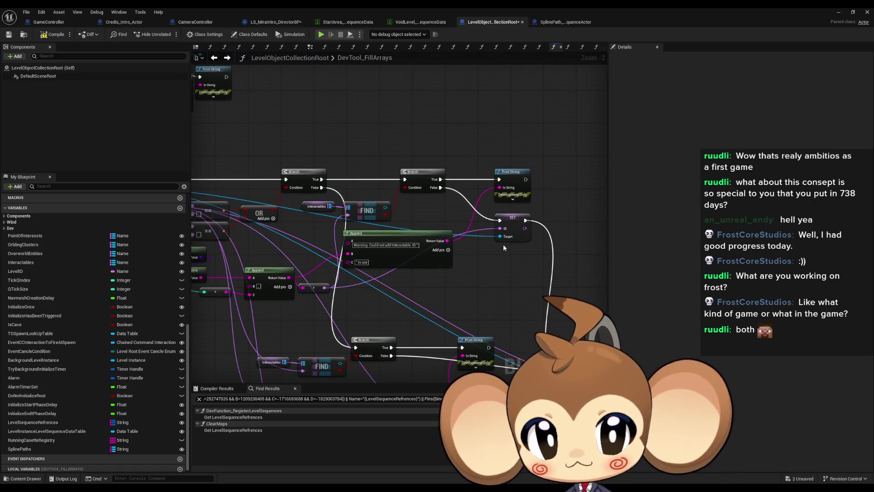
drag(523, 293, 486, 226)
scroll(469, 212, down, 5)
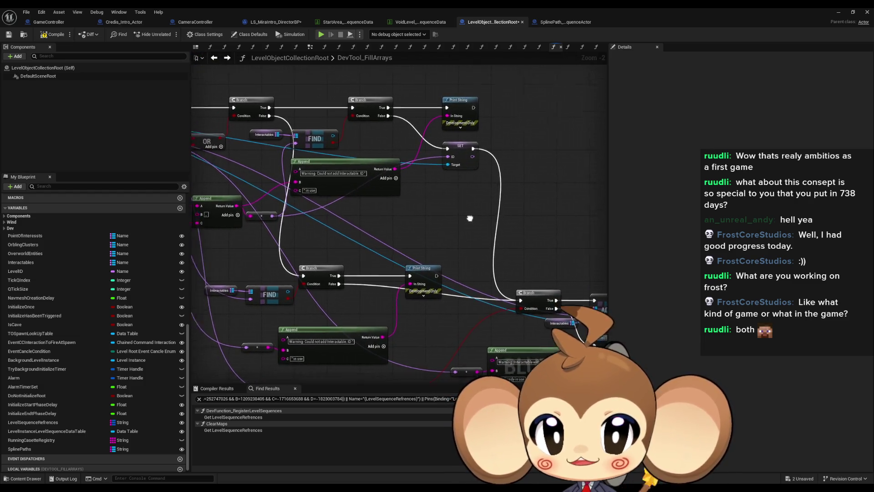
scroll(315, 239, up, 6)
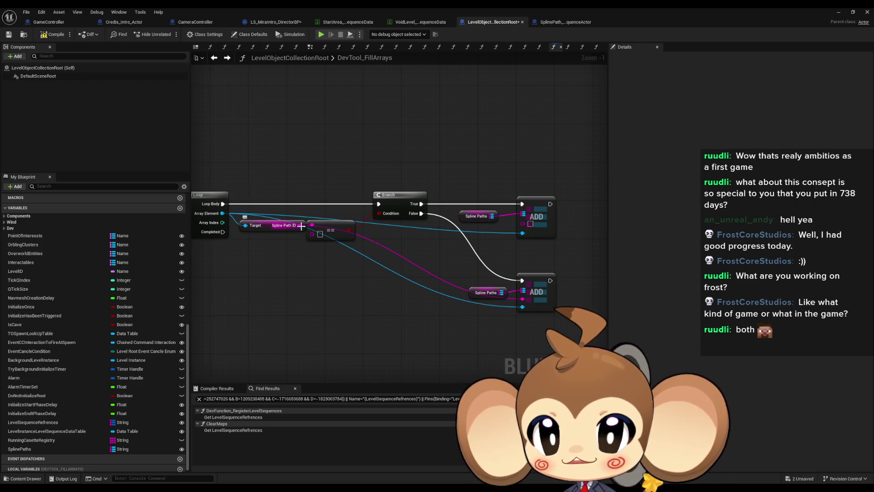
Add a Set Spline Path ID node from the spline loop's Array Element and move it up-right
drag(222, 212, 331, 299)
text(spline i)
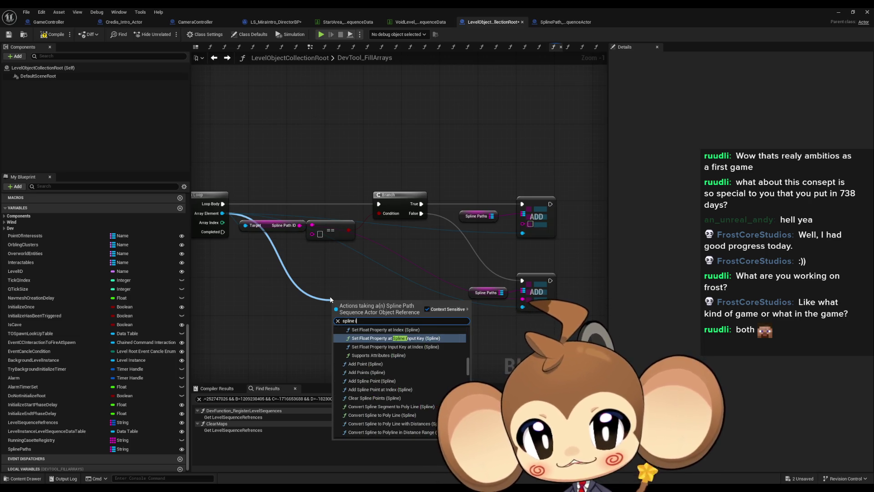
text(ne path)
key(Return)
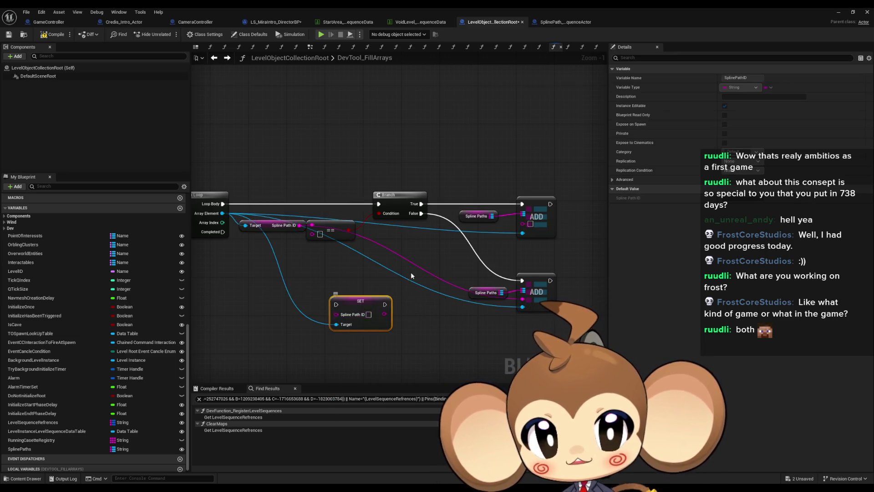
scroll(410, 272, up, 1)
drag(349, 306, 548, 139)
Inspect the Interactables loop's Get Class, Append, Branch and FIND nodes
scroll(492, 186, down, 2)
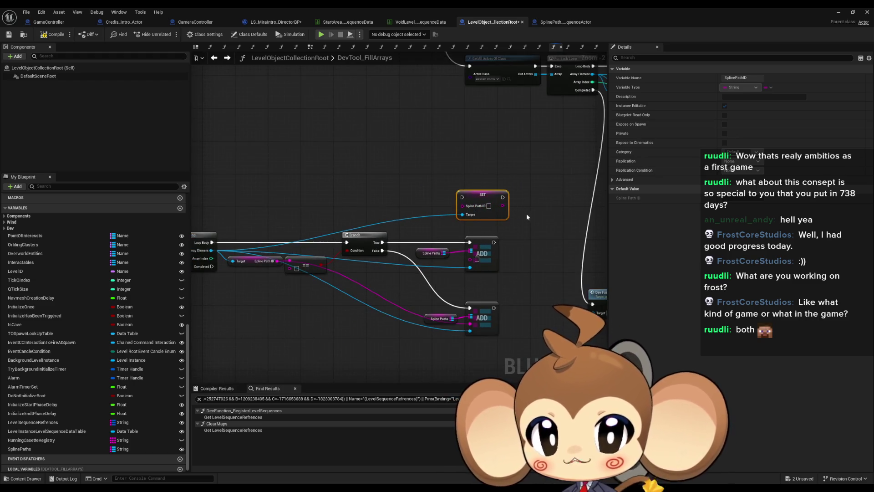
scroll(400, 273, down, 2)
scroll(471, 216, up, 5)
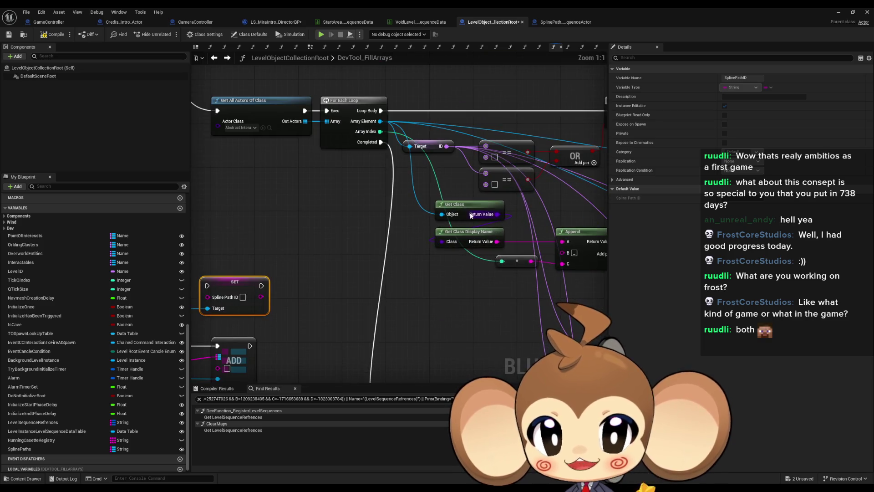
click(398, 212)
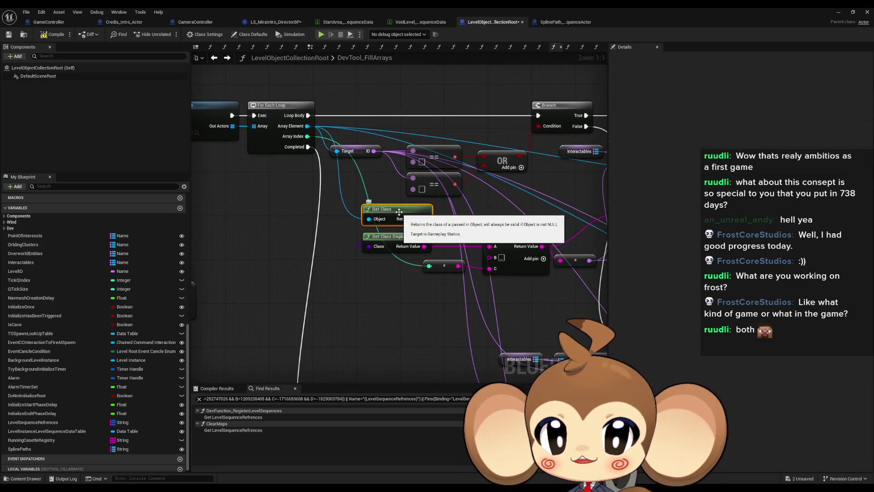
click(510, 239)
drag(343, 192, 369, 212)
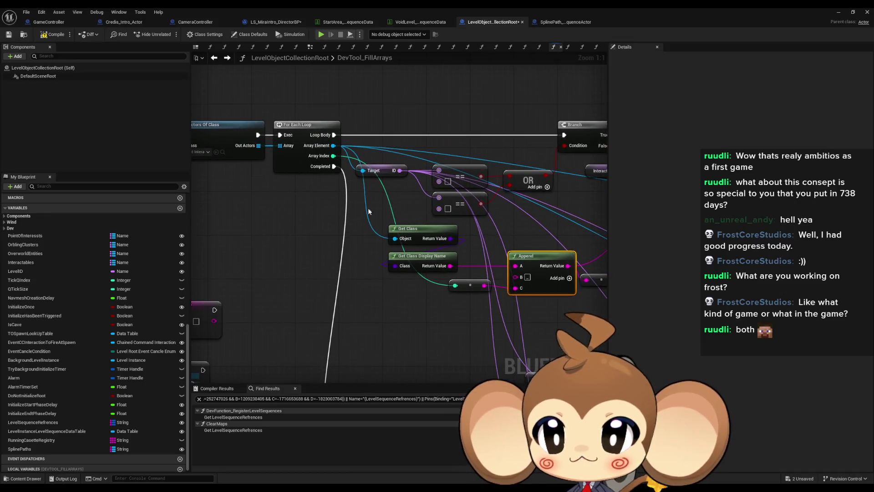
drag(479, 217, 394, 212)
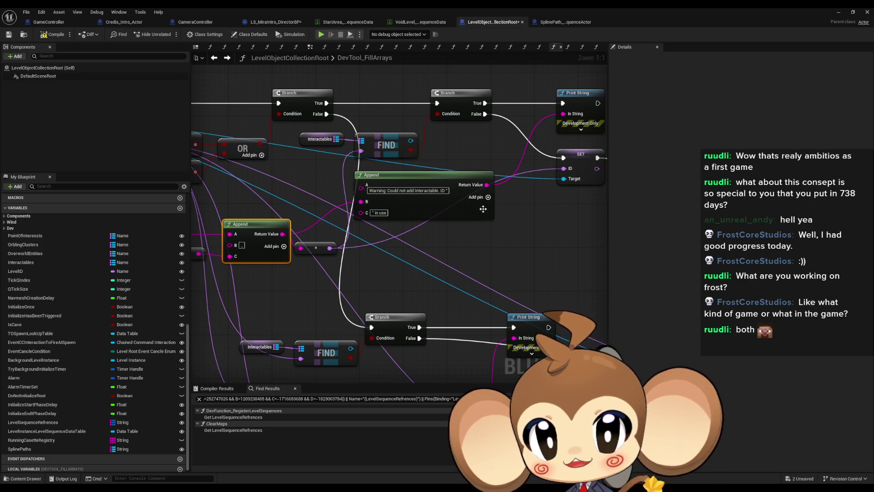
Review the warning Append, Print String and SET nodes, then return to the Spline Paths loop
click(416, 206)
mouse_move(416, 206)
mouse_down()
mouse_move(308, 263)
mouse_move(362, 266)
mouse_up()
scroll(362, 266, down, 2)
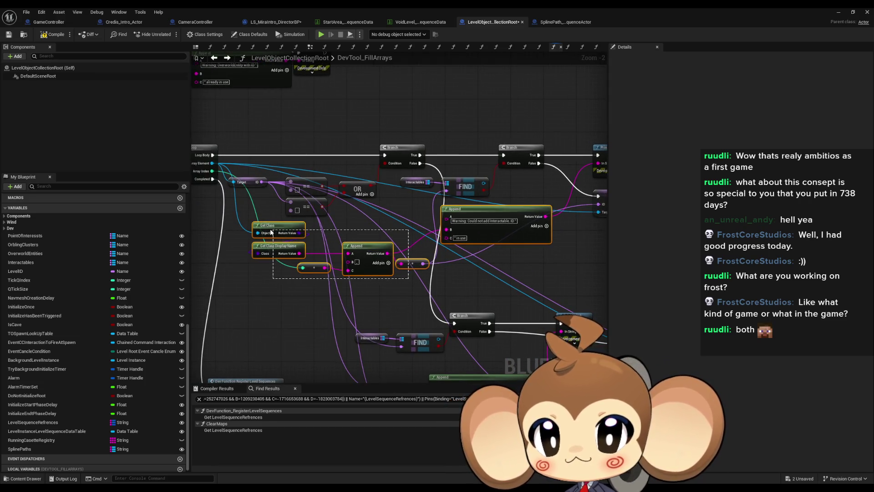
drag(423, 229, 462, 163)
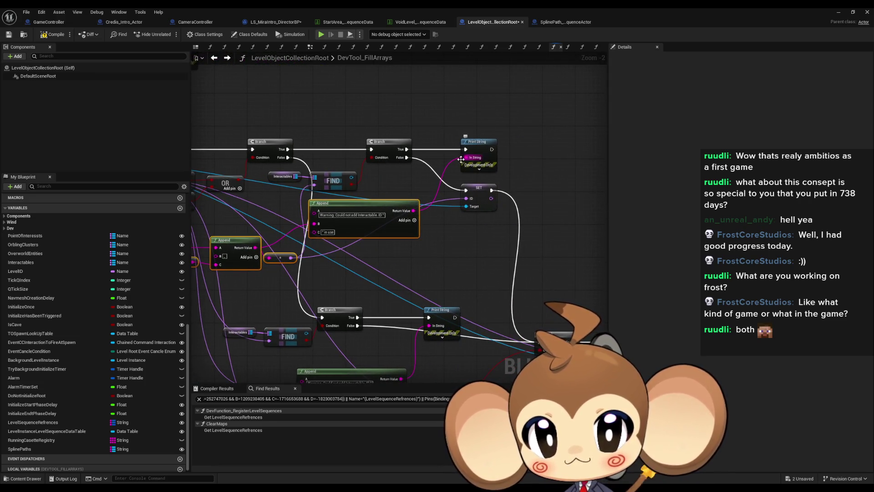
drag(359, 190, 420, 188)
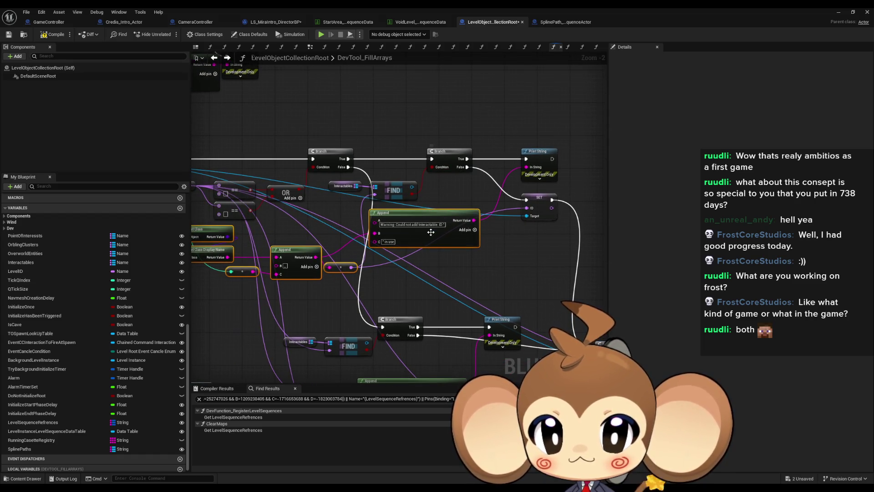
scroll(413, 232, up, 2)
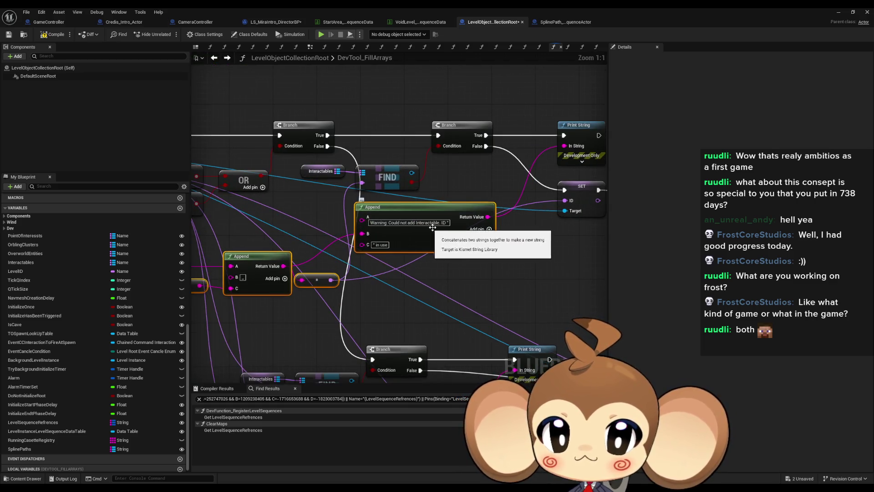
click(386, 244)
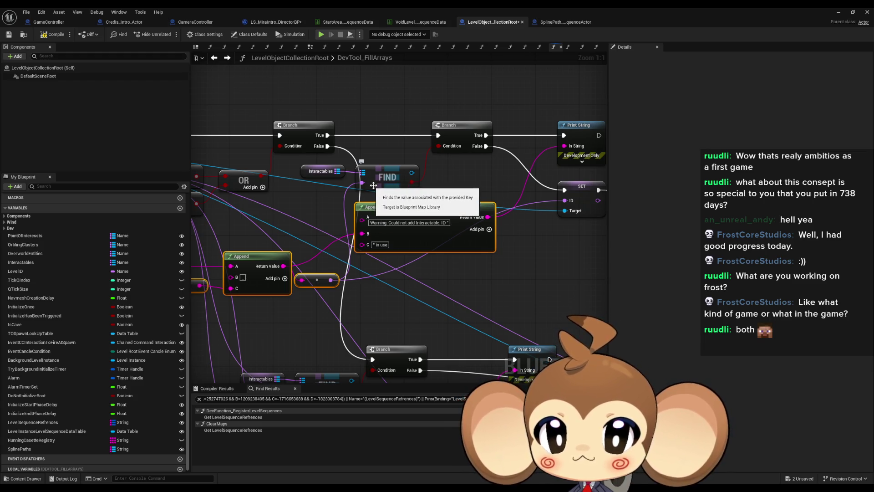
scroll(404, 183, down, 3)
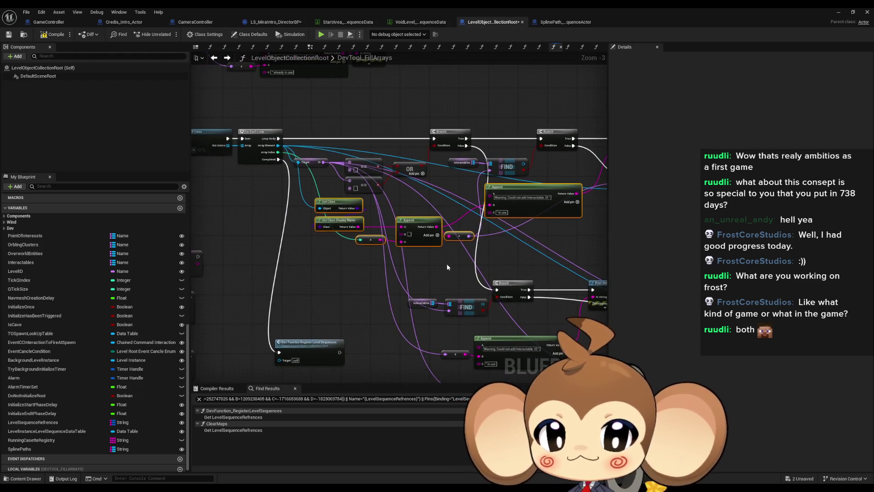
mouse_move(357, 238)
mouse_down()
mouse_move(438, 288)
mouse_move(457, 311)
mouse_move(511, 268)
mouse_up()
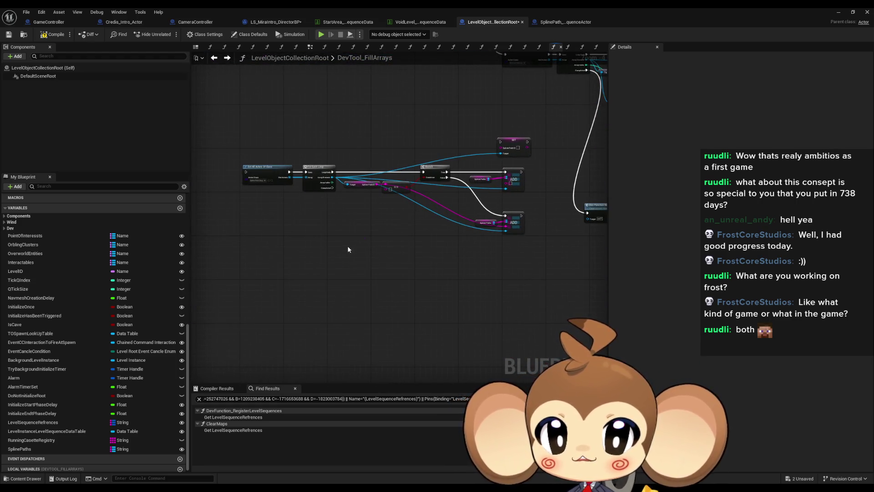
Paste the Get Class/Display Name/Append ID nodes and wire the spline loop's Array Element and Index
key(ctrl+v)
scroll(351, 248, up, 4)
drag(324, 255, 361, 131)
mouse_move(410, 294)
mouse_down()
mouse_move(373, 284)
mouse_move(325, 131)
mouse_up()
mouse_move(540, 225)
mouse_down()
mouse_move(489, 236)
mouse_move(413, 277)
mouse_up()
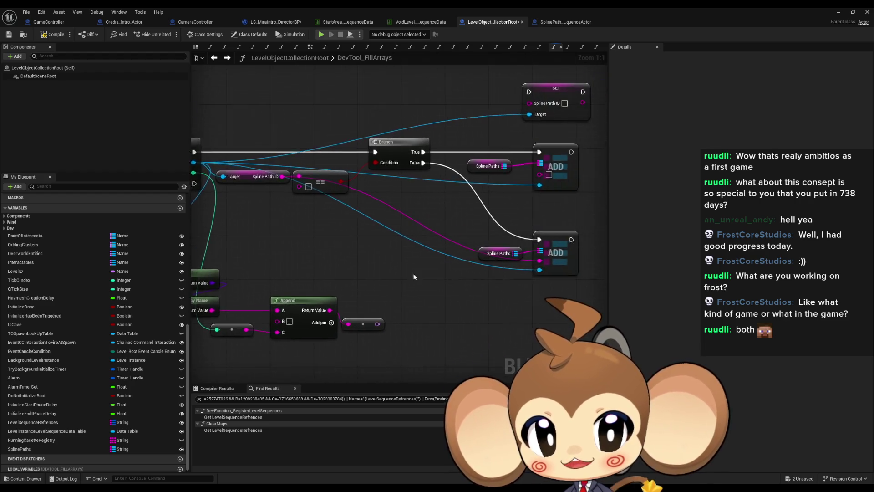
Feed the built ID into the SET and ADD nodes, chaining Branch True → SET → ADD
drag(348, 323, 438, 226)
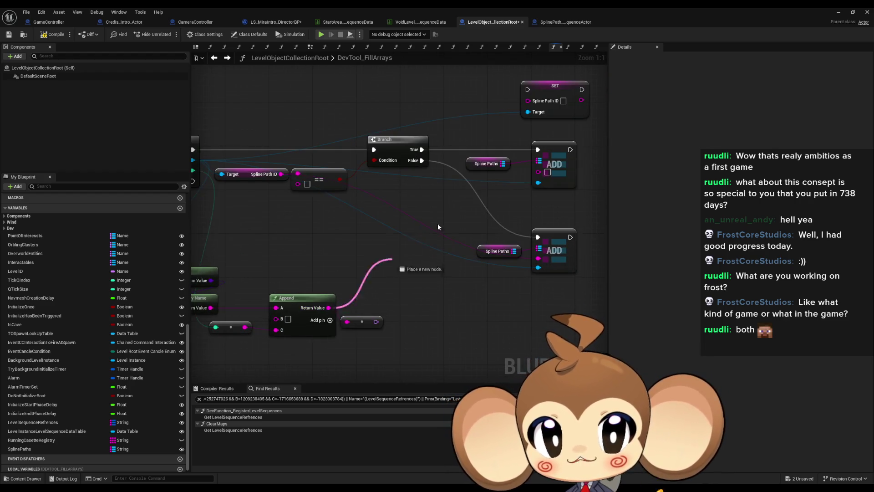
drag(537, 172, 538, 172)
mouse_move(527, 101)
mouse_down()
mouse_move(482, 180)
mouse_move(358, 324)
mouse_move(329, 308)
mouse_up()
drag(527, 90, 422, 149)
drag(538, 149, 575, 91)
click(450, 191)
Rearrange ADD, Spline Paths and SET nodes beside the Branch and check the Register Level Sequences call
ctrl+click(382, 203)
drag(450, 192, 505, 191)
drag(451, 139, 402, 199)
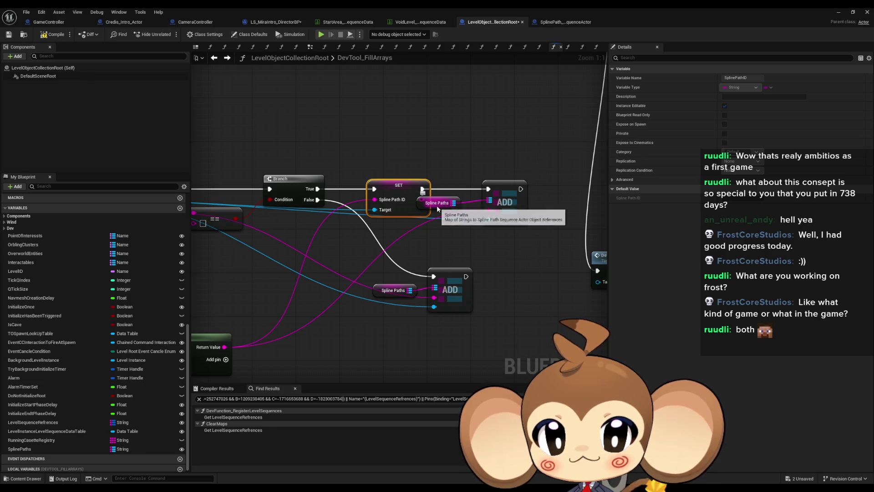
click(440, 208)
scroll(296, 241, down, 4)
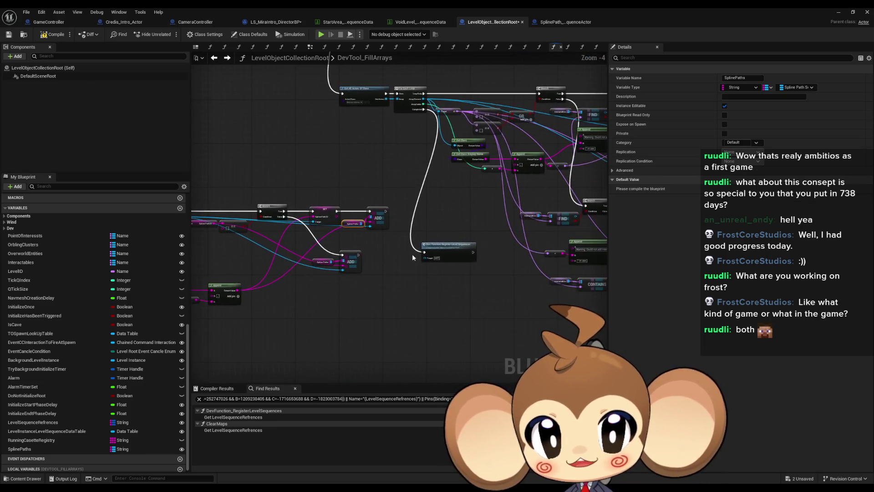
scroll(412, 258, up, 4)
click(451, 268)
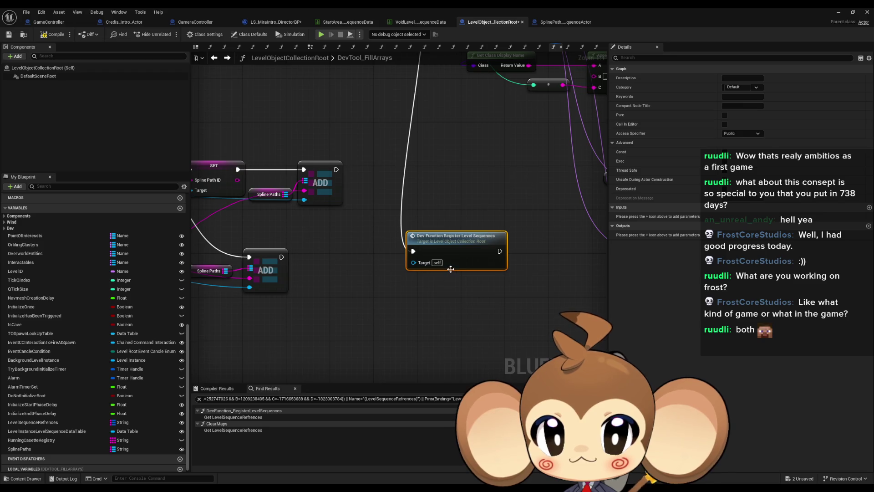
scroll(448, 277, down, 4)
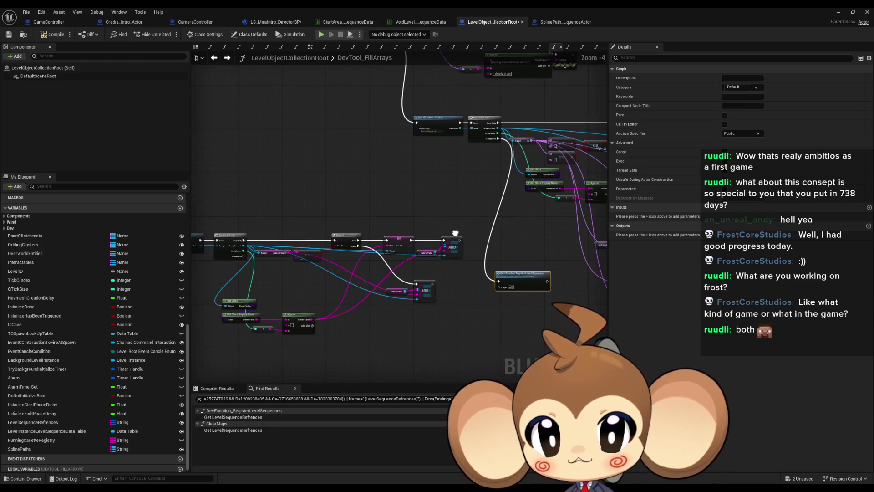
drag(392, 273, 476, 226)
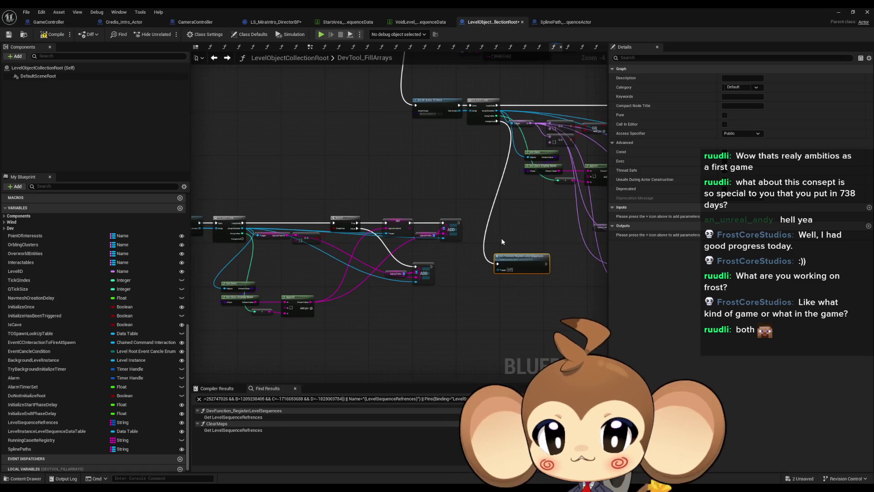
Chain the first loop into the spline loop, route its Completed into Register Level Sequences, and compile
drag(242, 239, 498, 263)
mouse_move(494, 119)
mouse_down()
mouse_move(571, 135)
mouse_move(234, 244)
mouse_up()
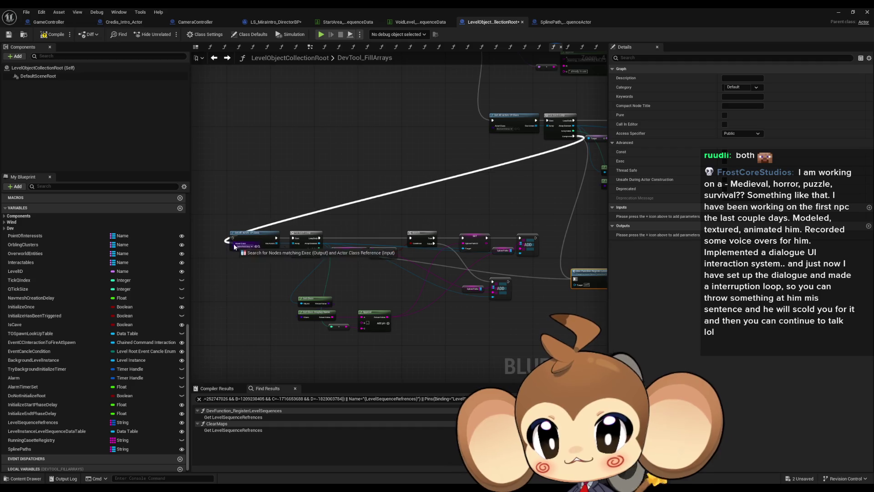
mouse_move(588, 273)
mouse_down()
mouse_move(544, 259)
mouse_move(346, 376)
mouse_move(313, 363)
mouse_up()
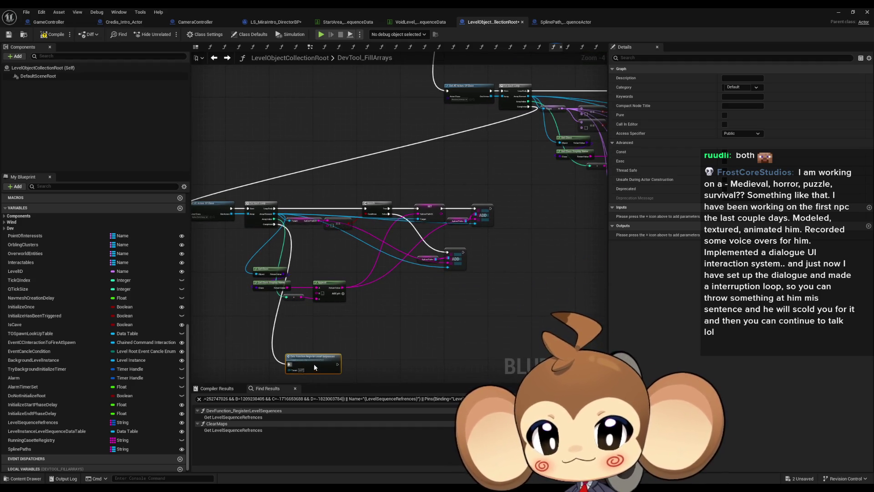
mouse_move(192, 210)
mouse_down()
mouse_move(231, 196)
mouse_move(534, 340)
mouse_move(425, 209)
mouse_move(589, 263)
mouse_move(567, 278)
mouse_move(373, 211)
mouse_up()
click(60, 35)
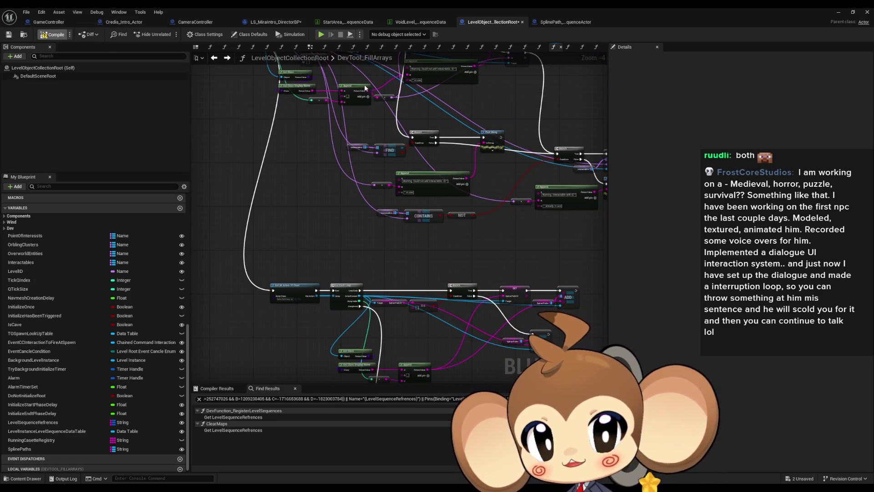
In StartArea, set the SplinePath_SequenceActor's Spline Path ID to 'MiraT'
click(840, 14)
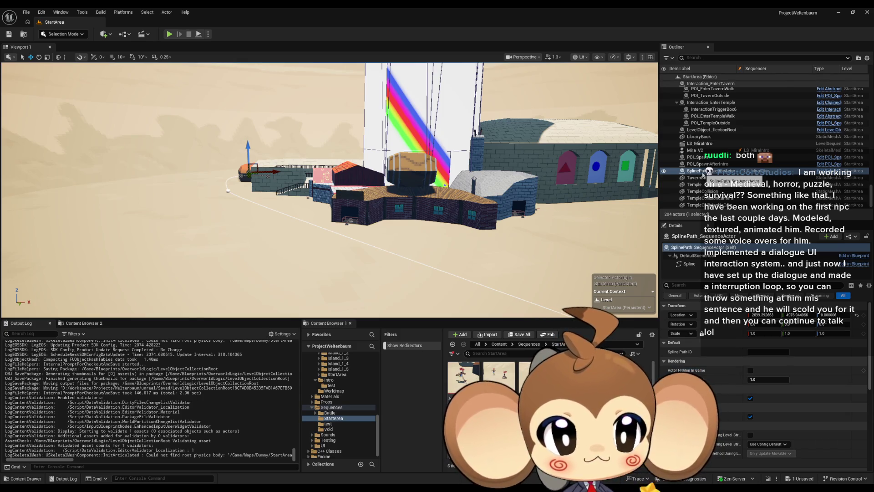
click(768, 352)
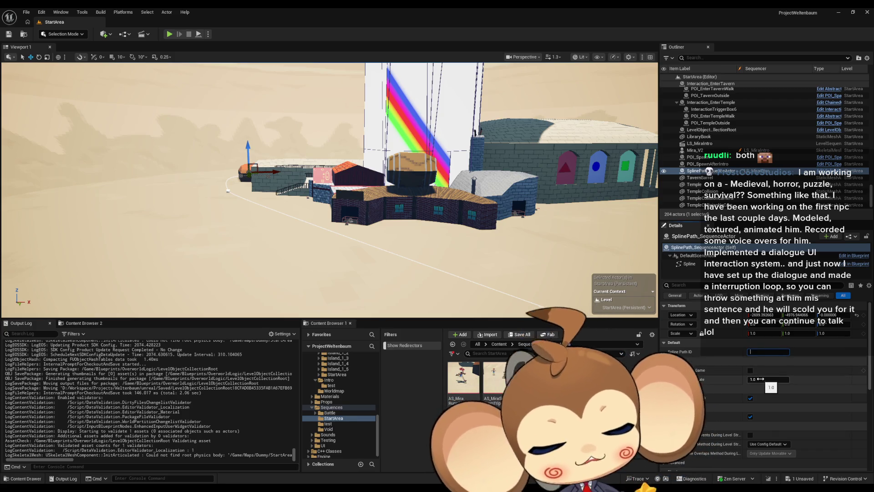
text(MiraTrippingPath)
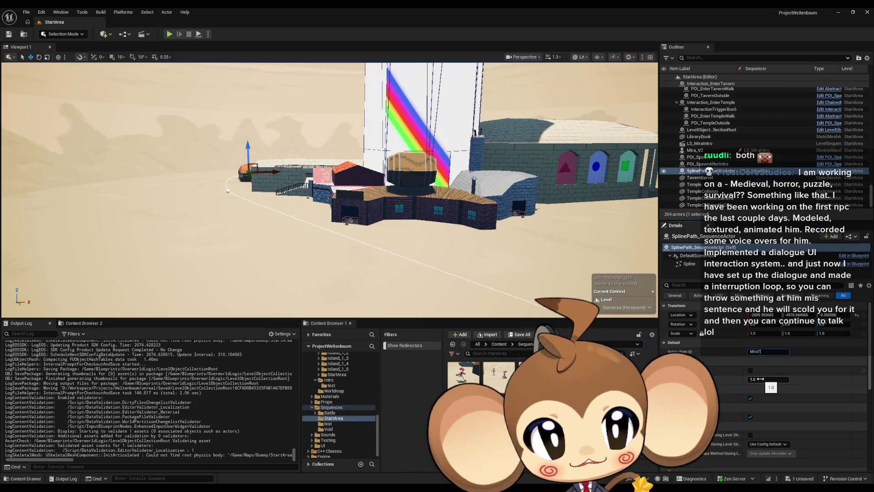
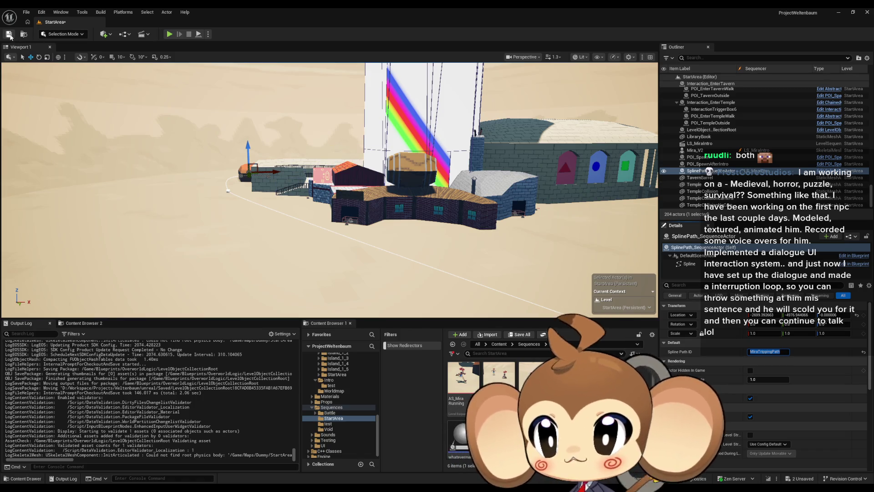
Save the StartArea level and run DevTool_FillArrays on LevelObjectCollectionRoot to refill its arrays
click(9, 34)
scroll(740, 171, down, 1)
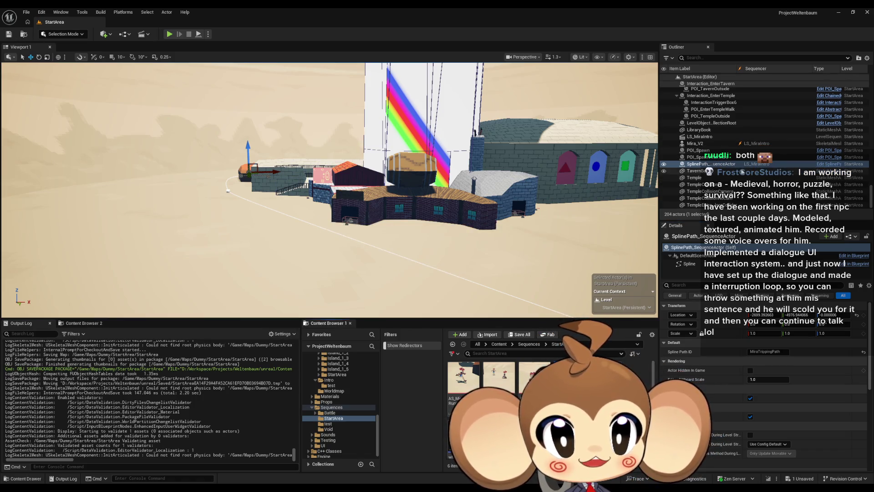
scroll(742, 172, up, 3)
click(713, 156)
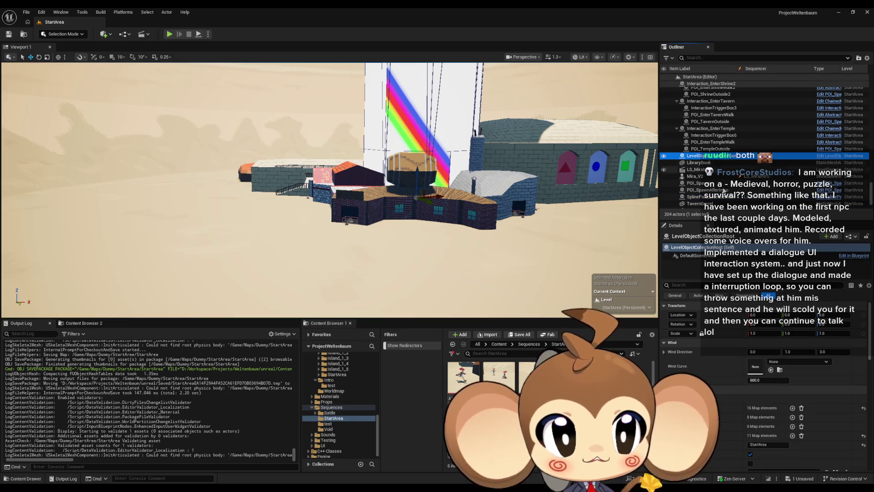
scroll(741, 356, down, 3)
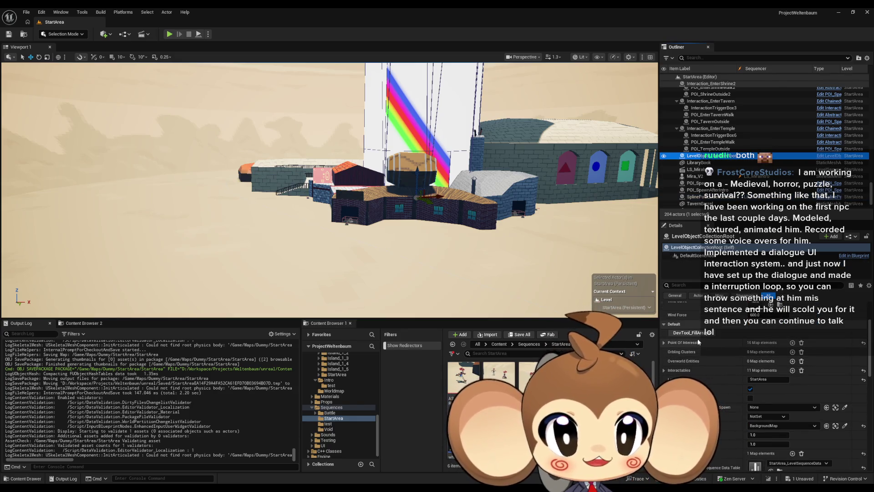
click(683, 337)
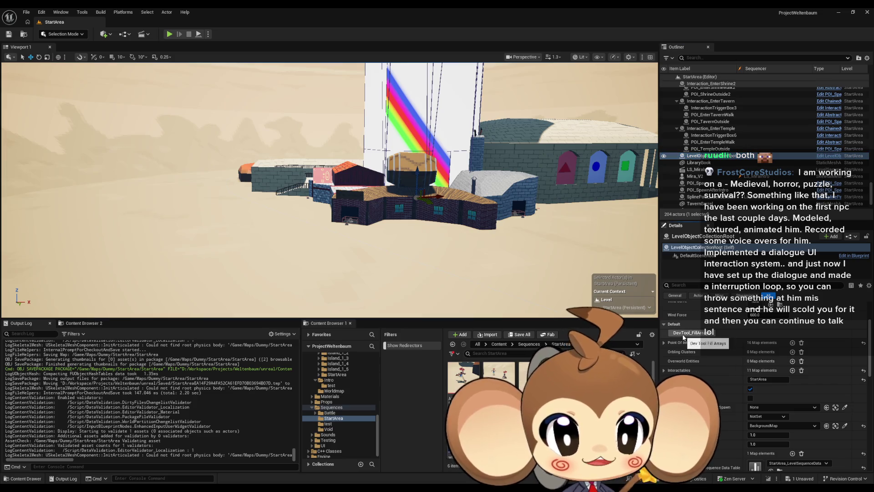
Collapse the SplinePath_SequenceActor map entry, save the level again, and bring up LevelObjectCollectionRoot's Blueprint editor
scroll(736, 370, down, 3)
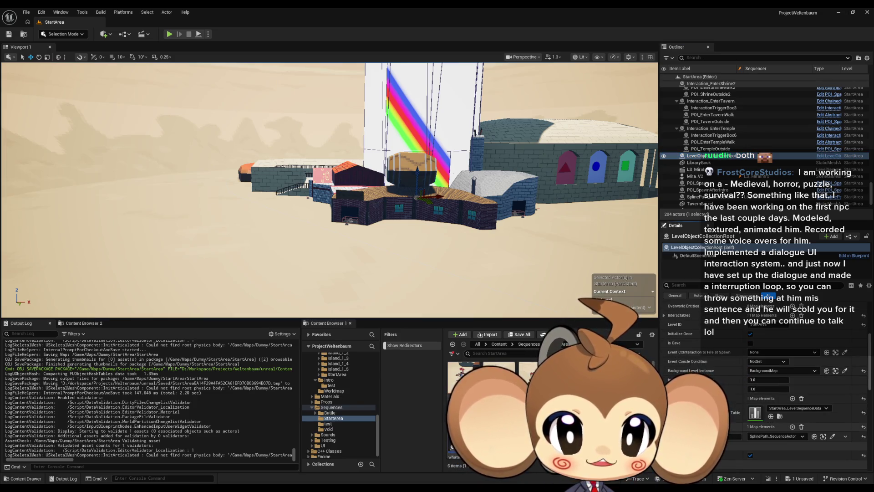
click(765, 427)
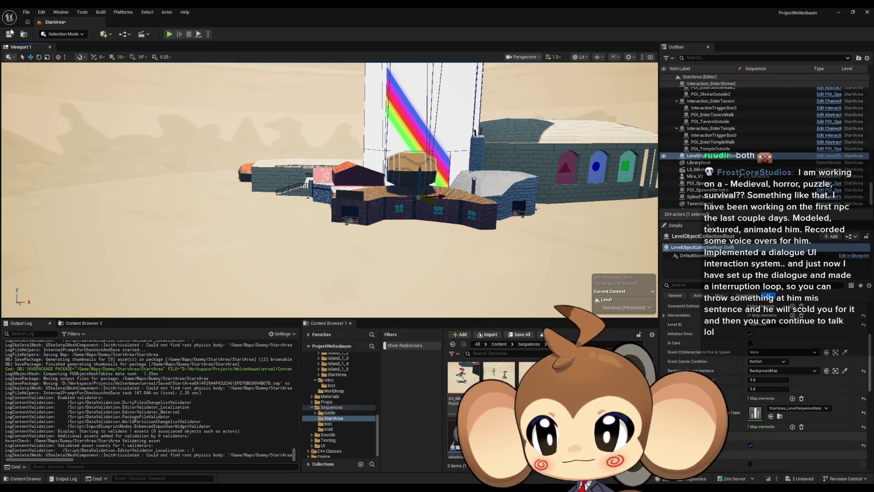
key(ctrl+s)
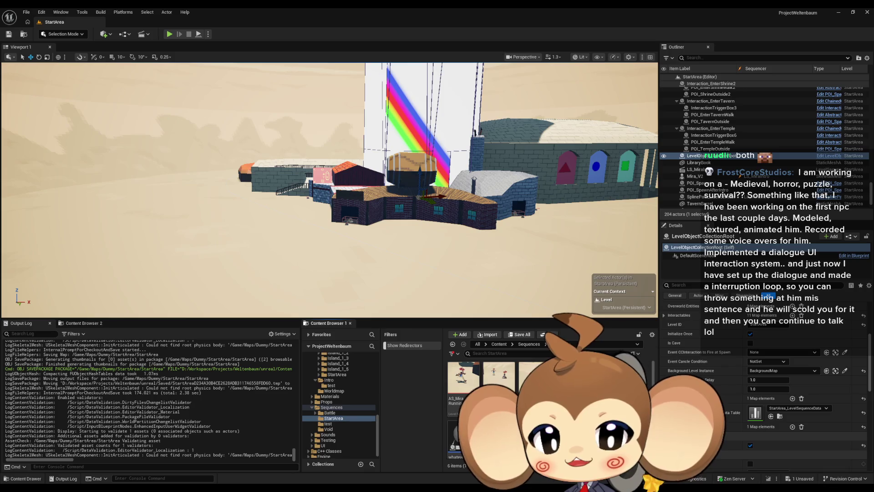
mouse_move(318, 489)
click(363, 457)
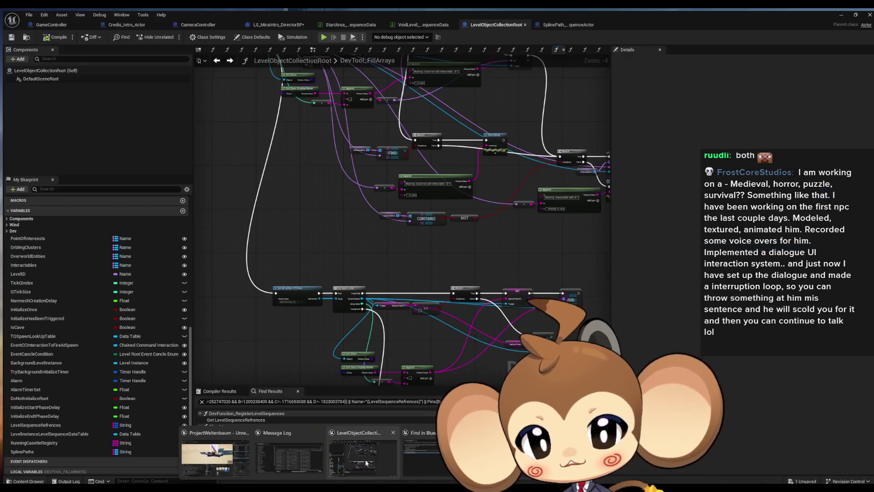
In CameraController, select the Get All Actors Of Class, For Each Loop and Level ID nodes, then switch to LS_MiraIntro_DirectorBP
click(194, 23)
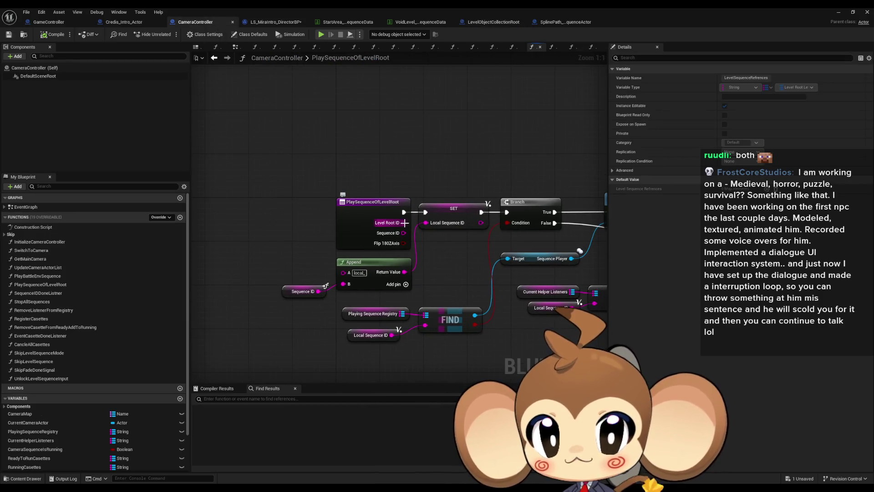
mouse_move(412, 303)
mouse_down()
mouse_move(385, 305)
mouse_move(326, 210)
mouse_up()
click(346, 209)
drag(459, 281, 301, 273)
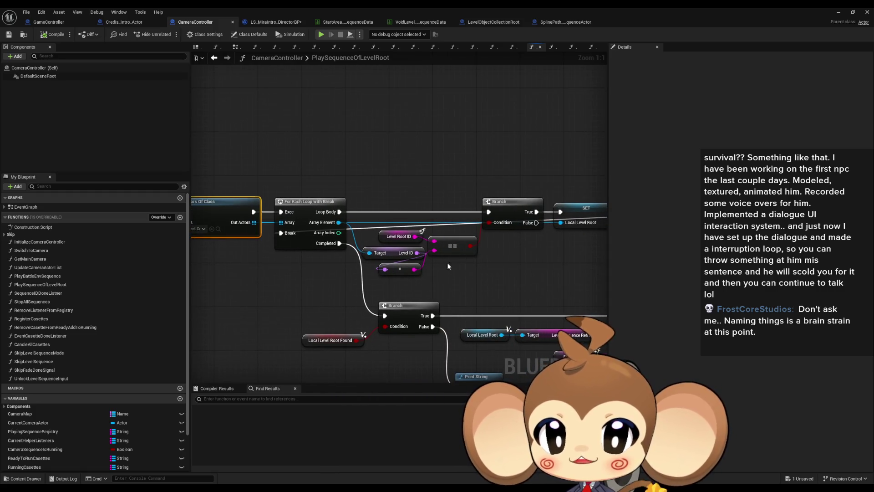
mouse_move(228, 140)
mouse_down()
mouse_move(234, 152)
mouse_move(455, 259)
mouse_move(517, 278)
mouse_up()
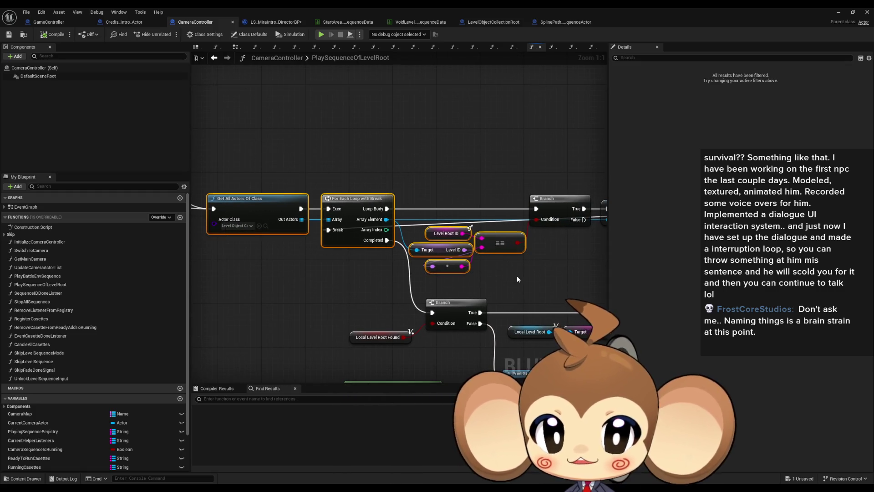
click(274, 21)
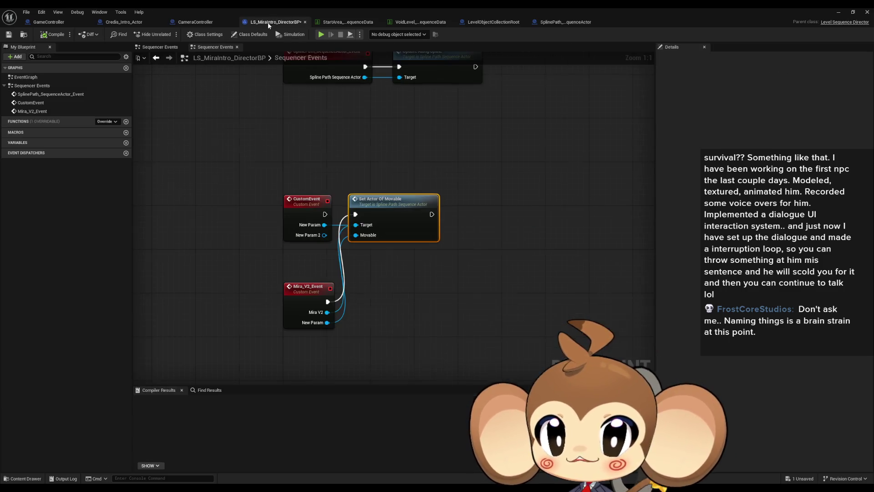
Paste the lookup nodes, remove Mira_V2_Event's New Param input, and delete the Level Root ID node
scroll(414, 246, down, 2)
drag(394, 298, 414, 246)
scroll(332, 269, up, 3)
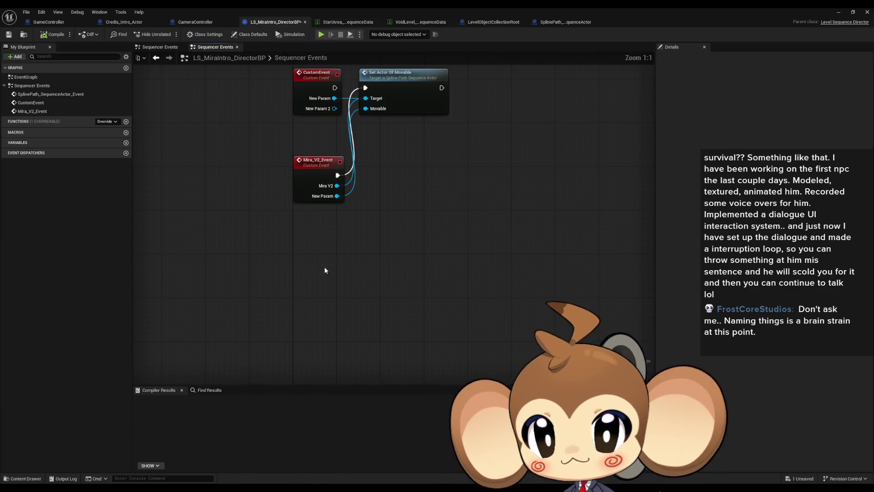
key(ctrl+v)
click(306, 191)
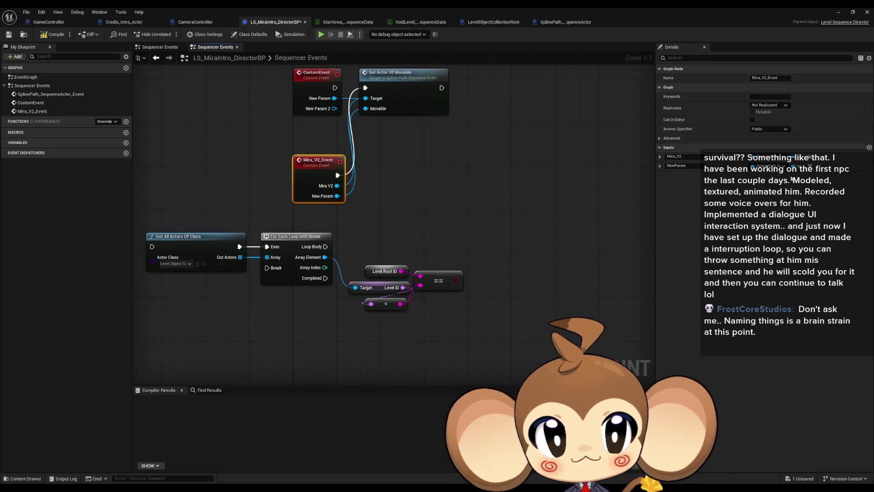
click(810, 166)
click(372, 212)
drag(373, 212, 414, 217)
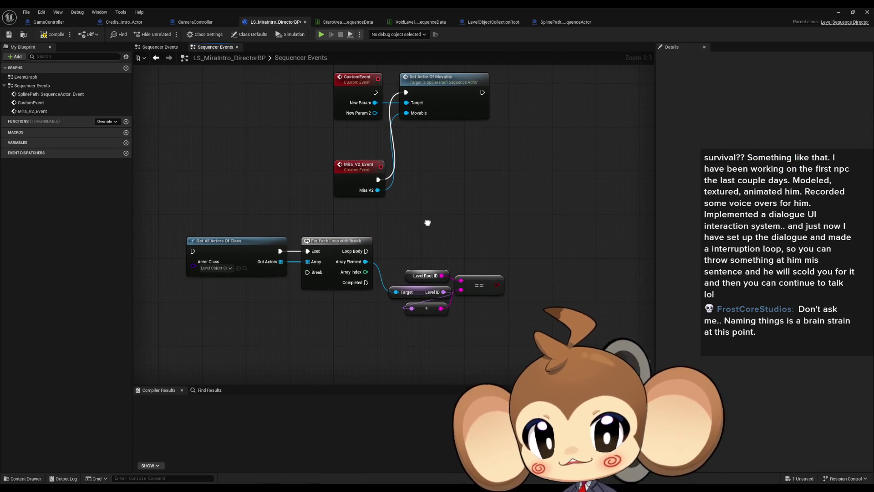
drag(416, 253, 415, 265)
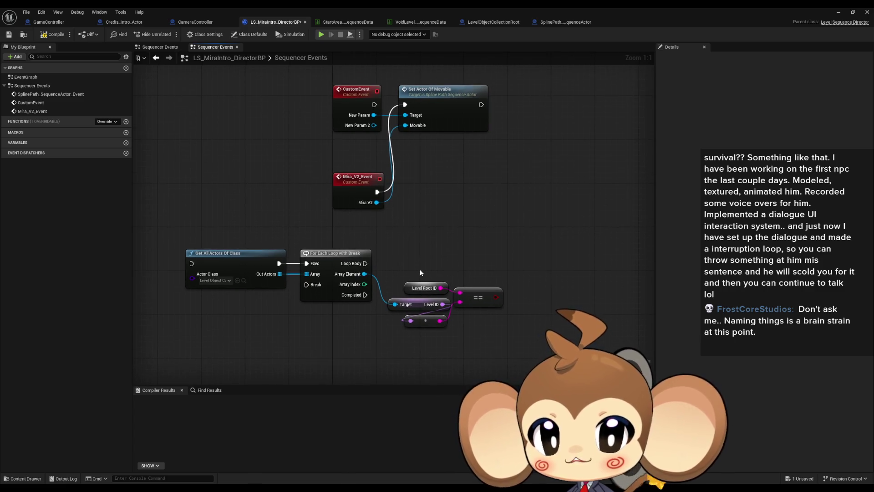
click(416, 289)
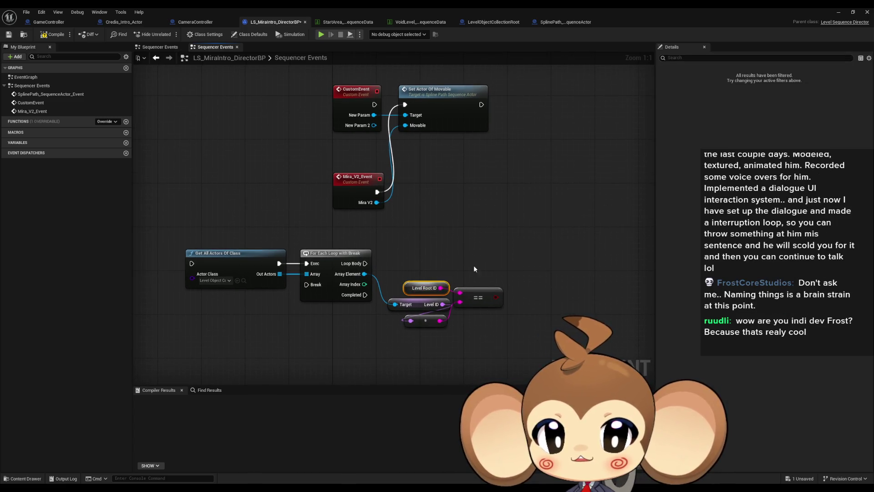
key(Delete)
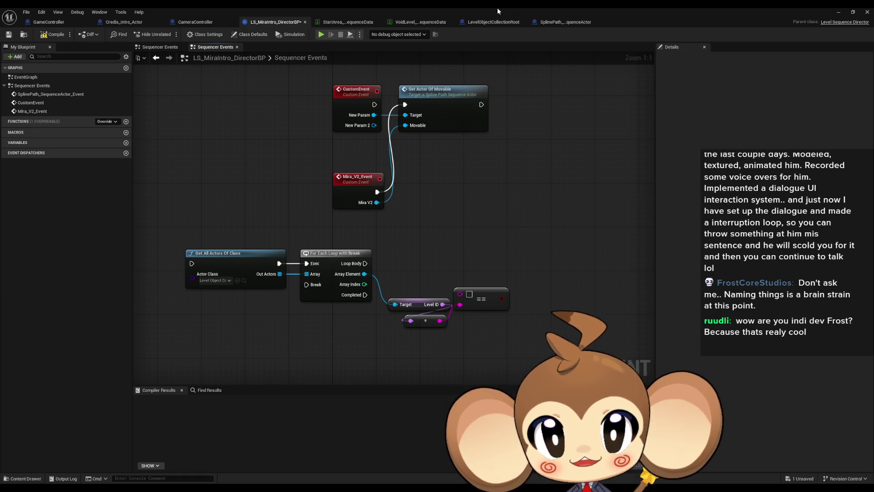
Check the SplinePath actor's Spline Path ID and add a wired MiraTrippingPath string node
double_click(589, 7)
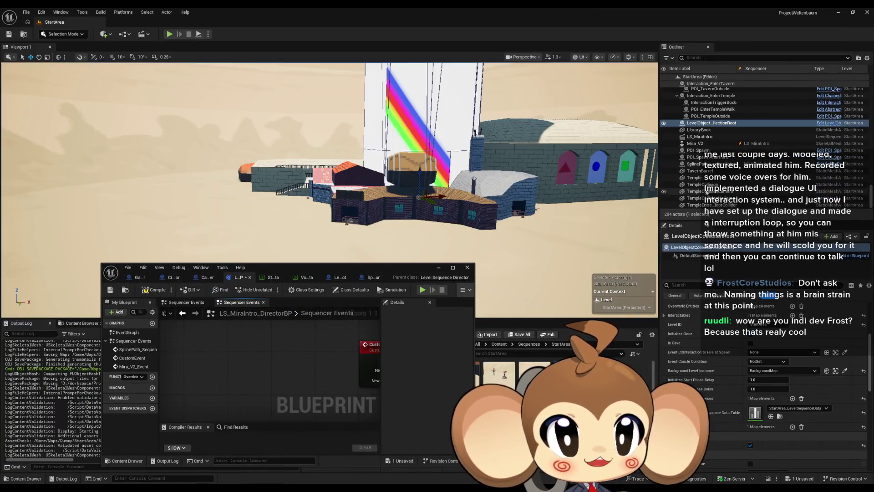
click(716, 165)
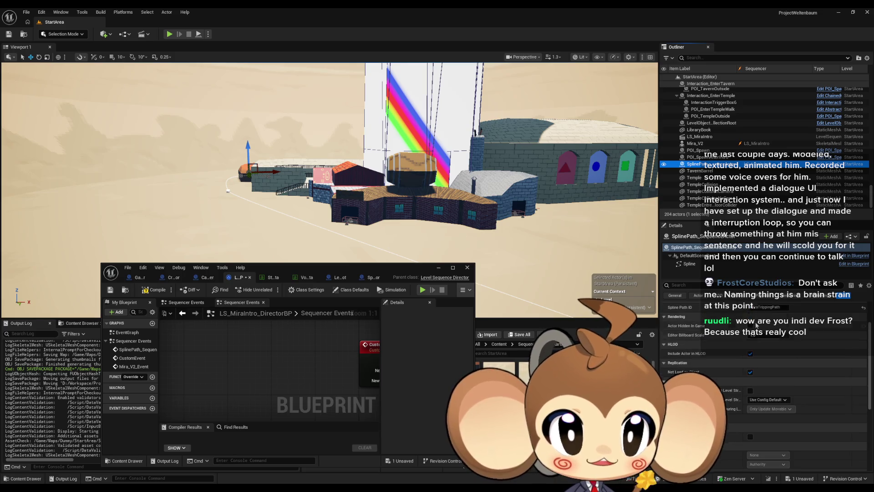
double_click(343, 267)
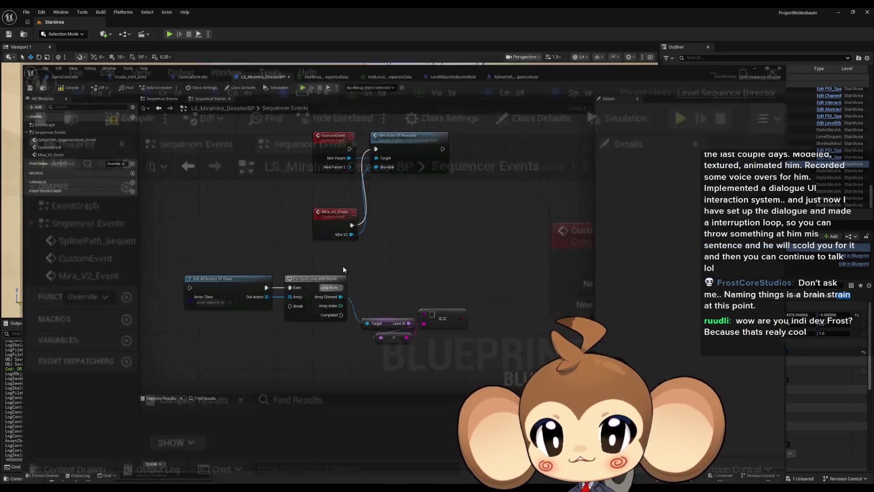
mouse_move(469, 297)
mouse_down()
mouse_move(436, 295)
mouse_move(443, 255)
mouse_move(495, 280)
mouse_move(513, 264)
mouse_up()
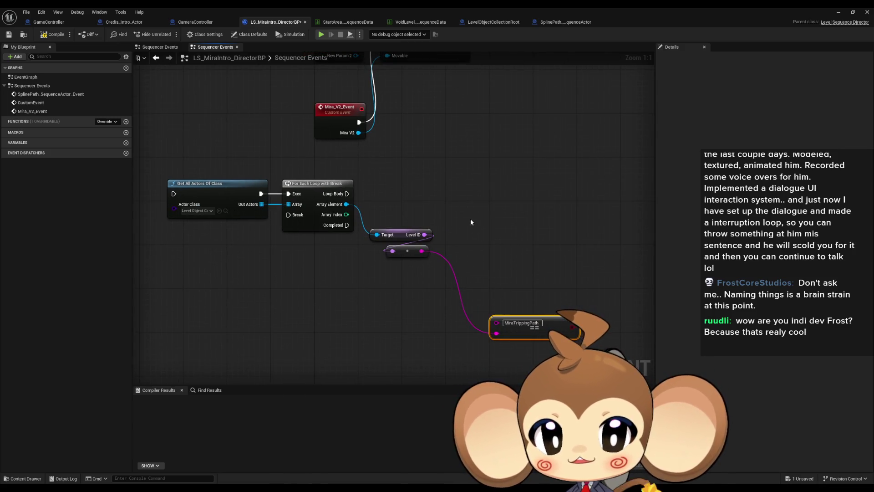
key(ctrl+c)
key(ctrl+v)
drag(422, 251, 474, 236)
Copy LevelObjectCollectionRoot's StartArea Level ID value, then select the Get All Actors and For Each Loop nodes
double_click(602, 7)
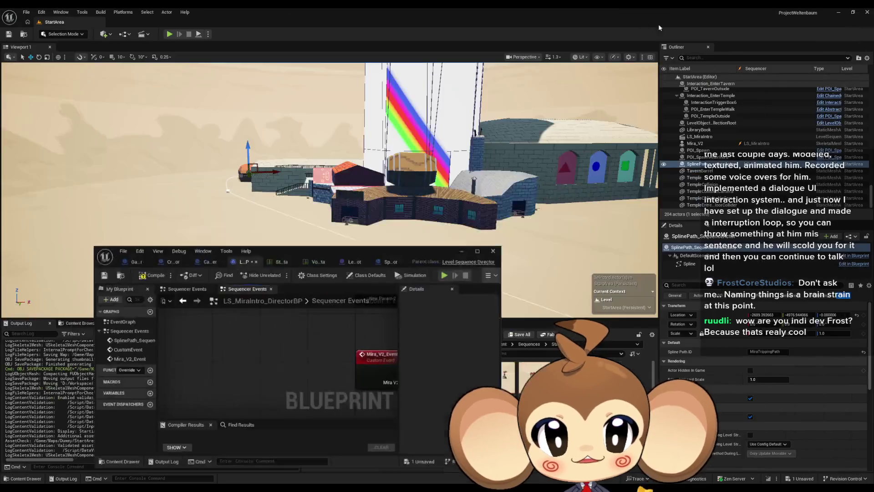
click(711, 124)
click(768, 444)
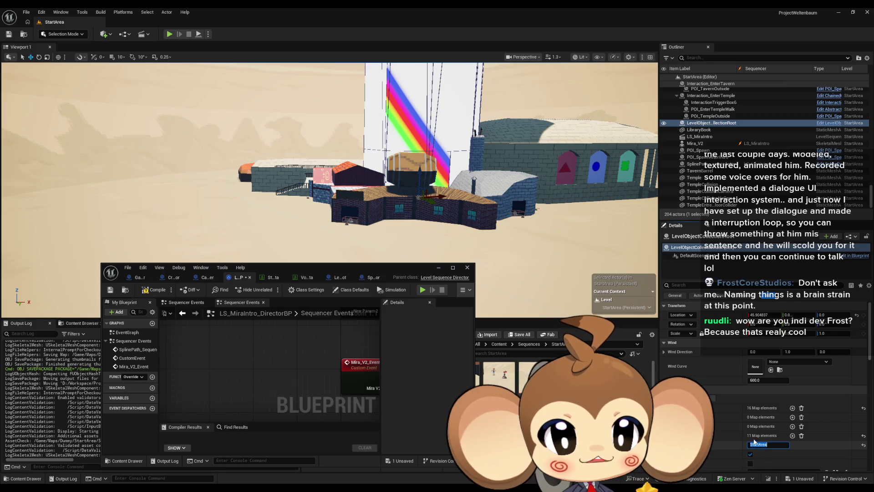
double_click(296, 270)
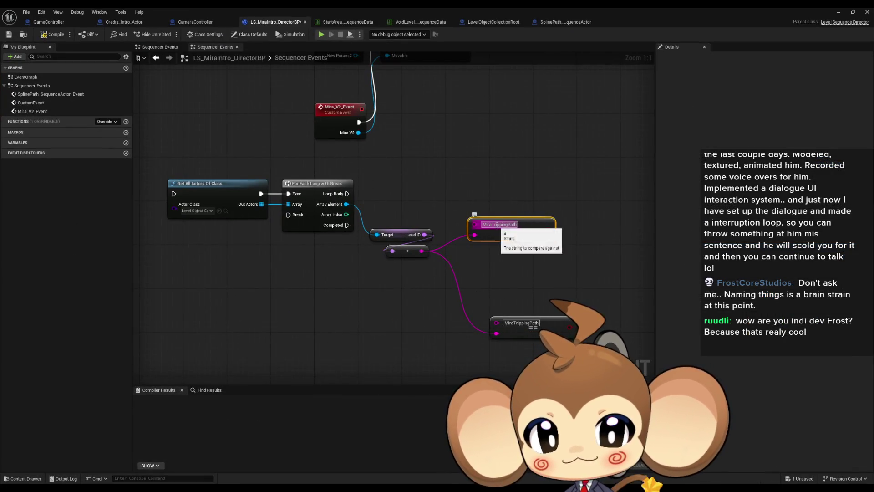
drag(225, 171, 378, 261)
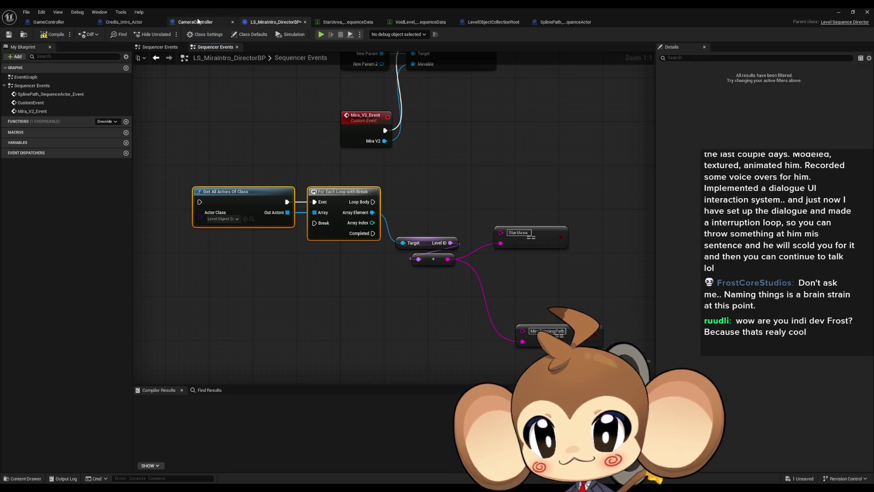
click(195, 21)
click(130, 23)
click(198, 23)
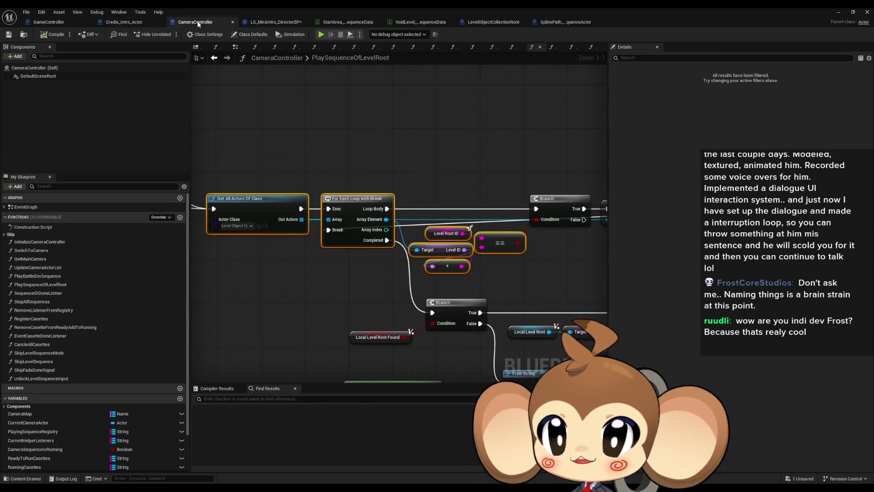
scroll(482, 206, down, 3)
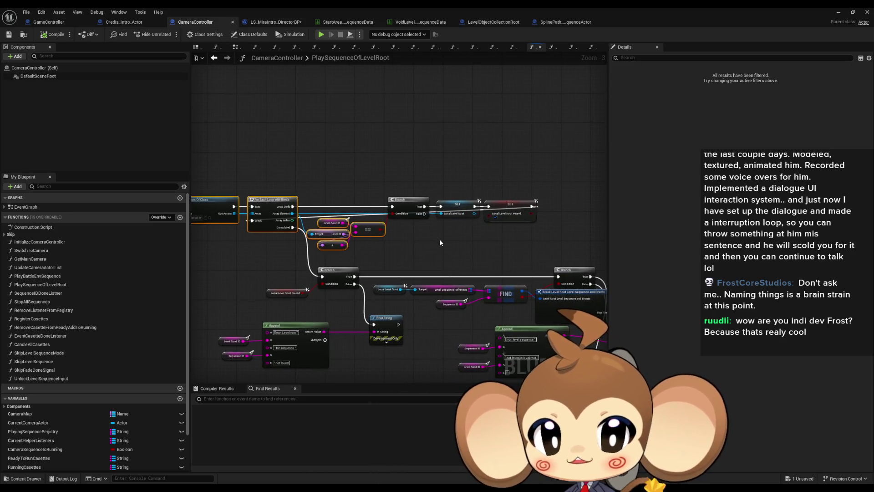
drag(461, 184, 515, 233)
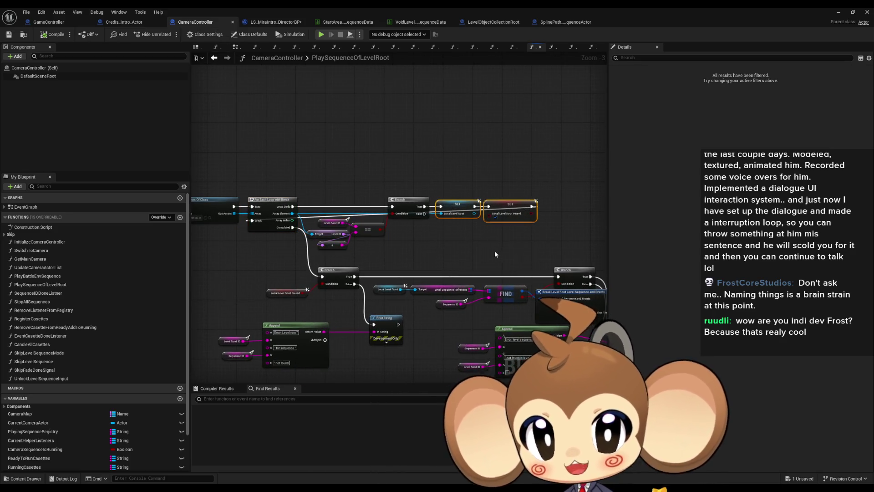
scroll(492, 250, up, 2)
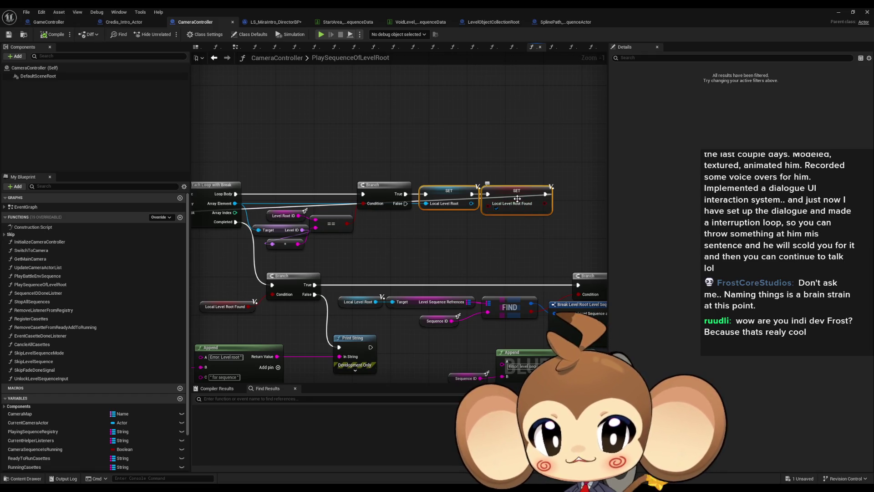
click(455, 223)
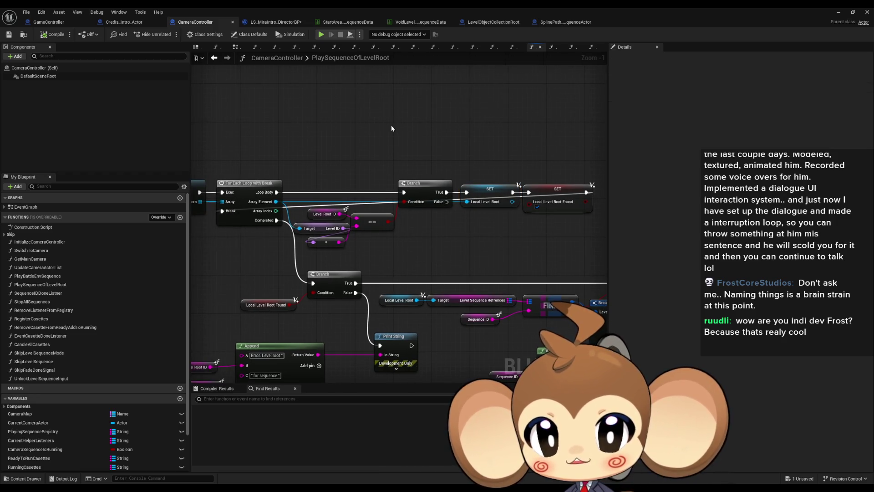
click(272, 23)
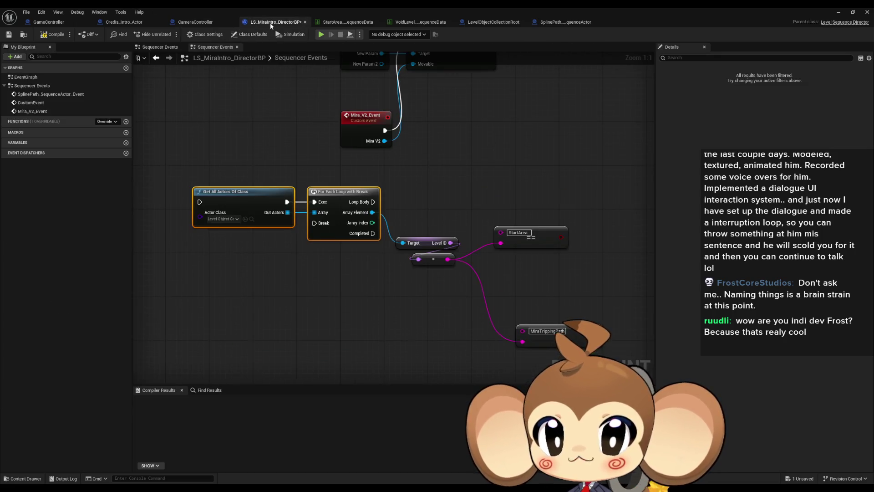
Drag Set Actor Of Movable down beside Mira_V2_Event, keeping the MiraTrippingPath node in view
click(537, 154)
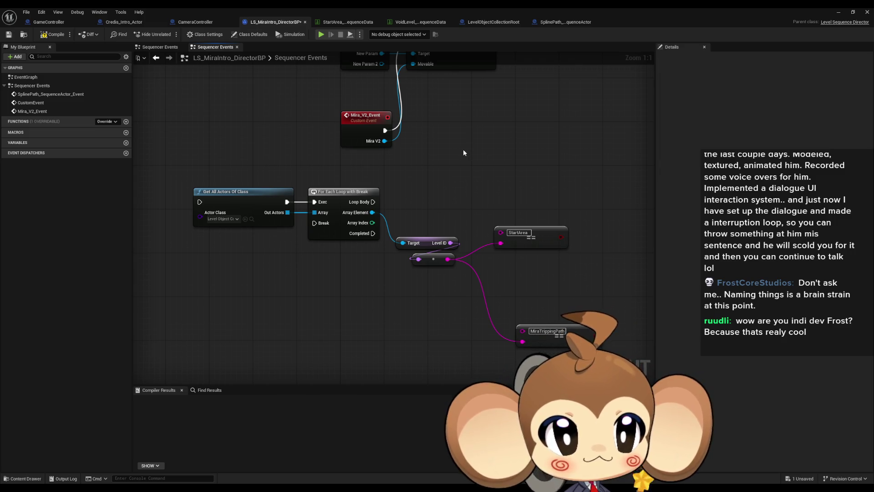
drag(468, 153, 464, 232)
drag(469, 116, 572, 196)
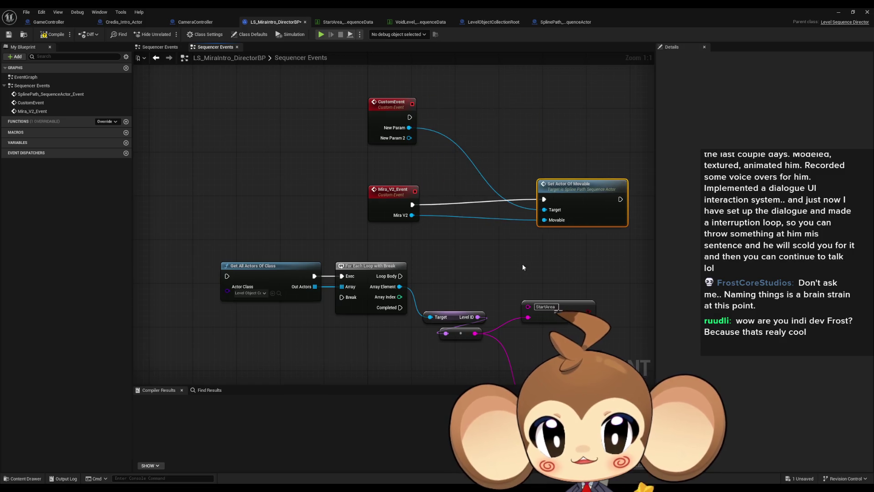
drag(523, 267, 484, 223)
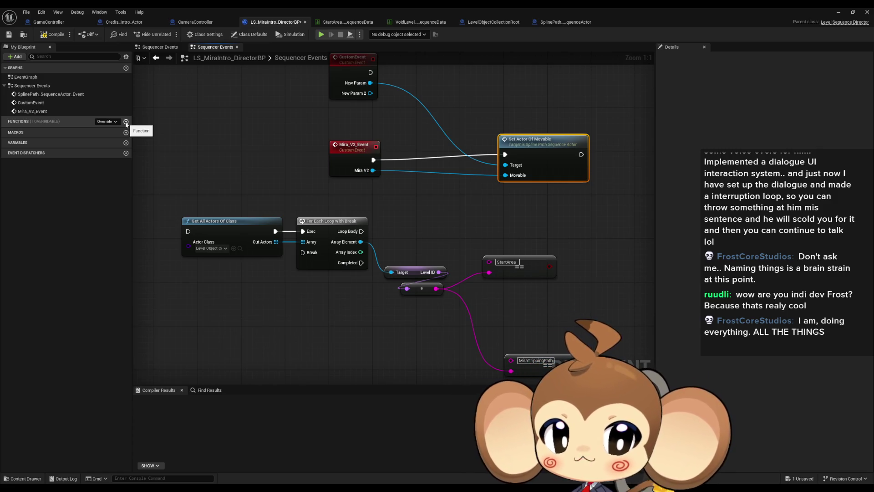
Add a GetPathForMira function with one output typed Spline Path Sequence Actor
click(126, 122)
text(GetPa)
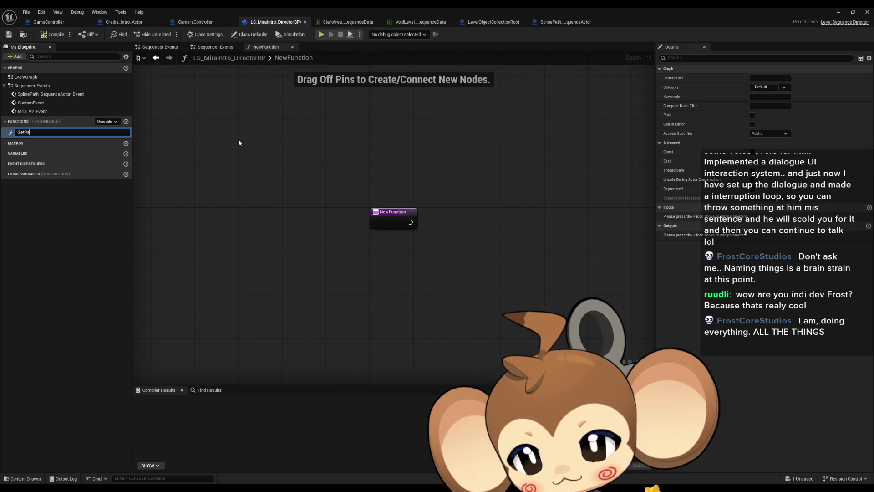
text(thForMira)
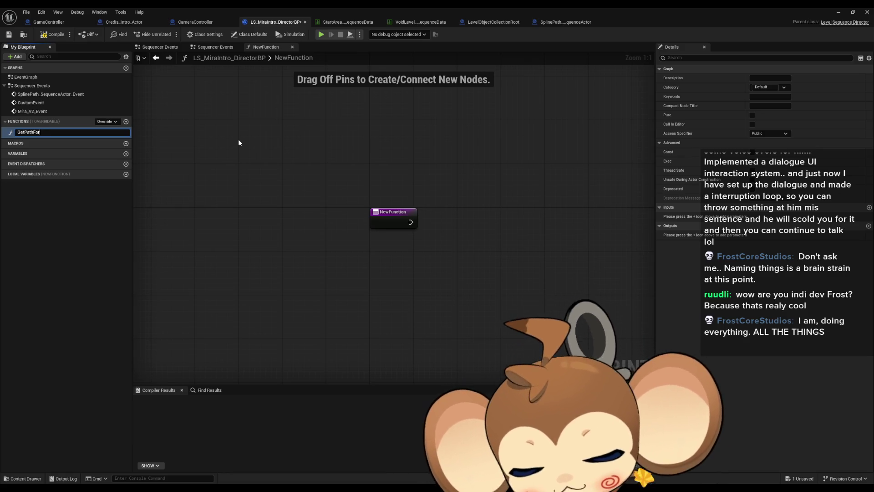
key(Return)
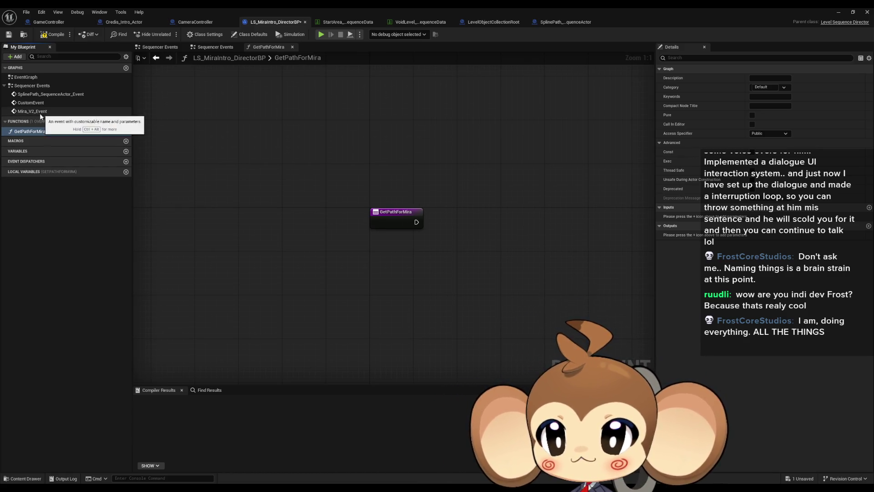
click(868, 226)
click(774, 235)
text(seq poa)
key(BackSpace)
key(BackSpace)
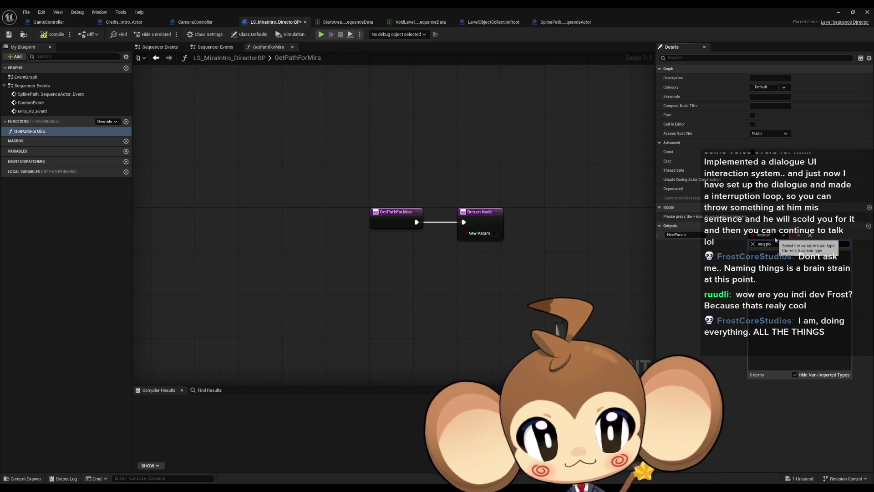
text(ath)
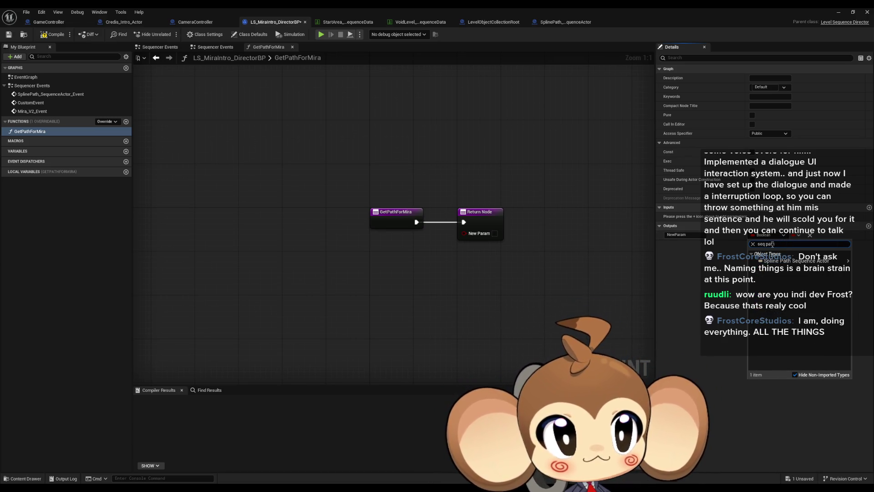
click(796, 260)
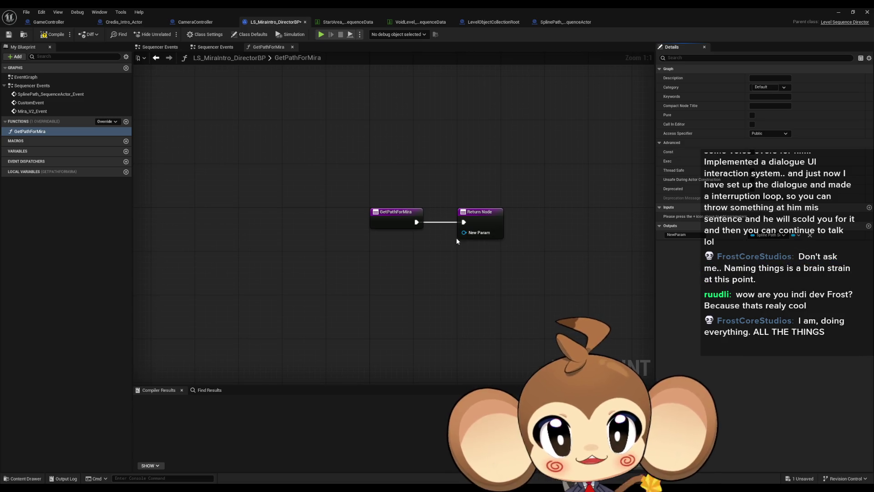
double_click(34, 111)
Detach Mira_V2_Event from Set Actor Of Movable and wire it into Get All Actors Of Class
scroll(416, 223, down, 3)
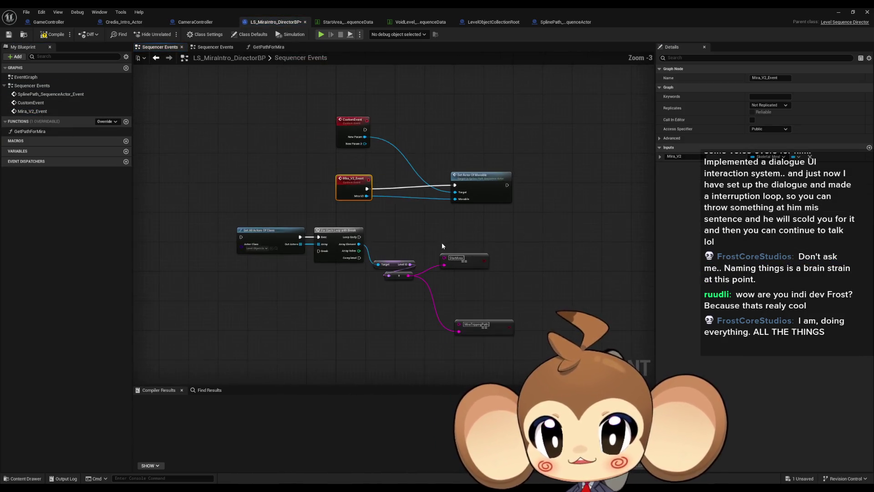
drag(214, 216, 485, 319)
click(35, 132)
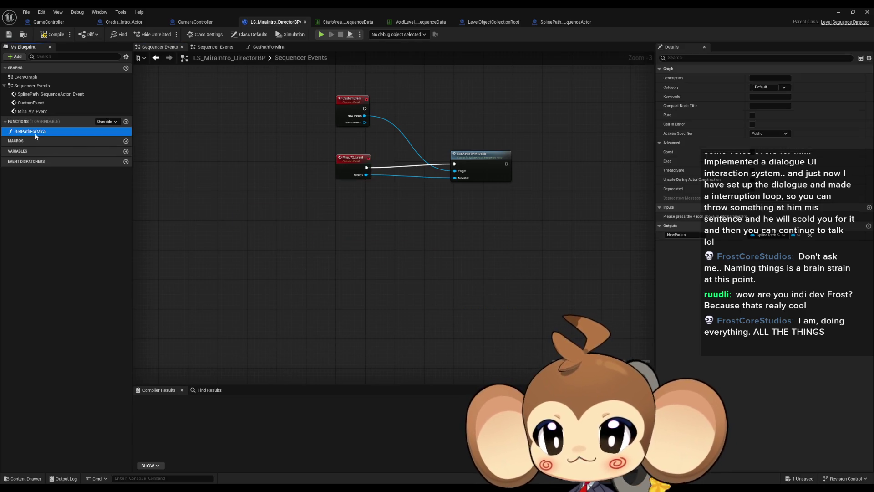
drag(328, 229, 359, 221)
scroll(293, 209, up, 3)
drag(256, 209, 397, 148)
mouse_move(611, 260)
mouse_down()
mouse_move(486, 253)
mouse_move(476, 237)
mouse_move(461, 237)
mouse_move(492, 204)
mouse_move(313, 195)
mouse_move(304, 203)
mouse_up()
Add a Branch on the StartArea comparison, driven by the loop's Loop Body
click(486, 250)
text(branch)
key(Return)
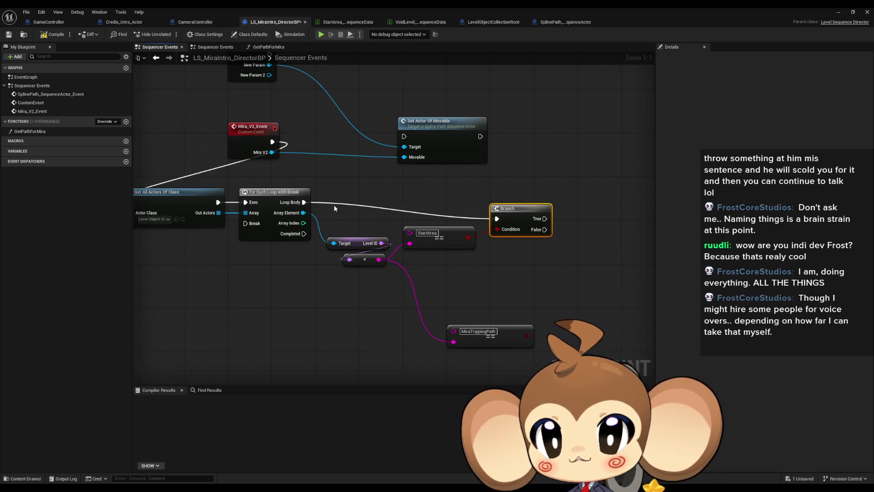
drag(519, 208, 519, 197)
Try adding nodes from Array Element, undoing a stray Suggest Projectile Velocity and cancelling the promote search
drag(303, 212, 593, 248)
text(projectile)
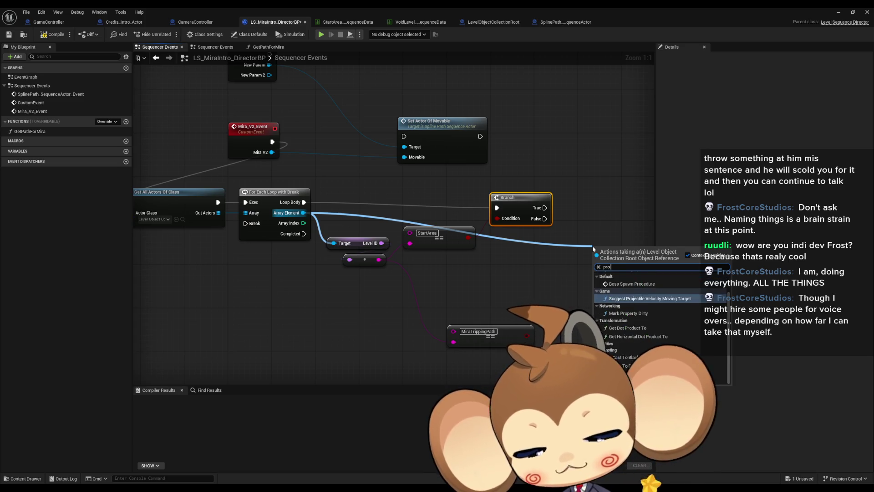
key(Return)
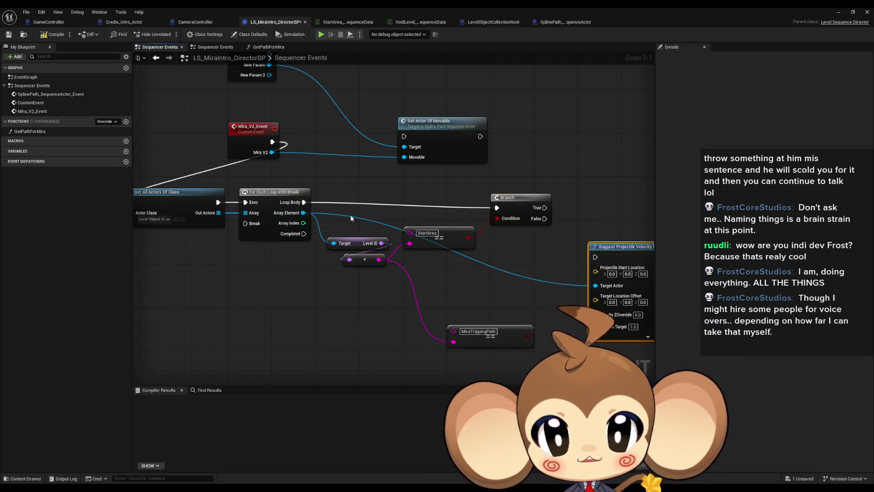
key(ctrl+z)
drag(303, 212, 482, 273)
text(promo)
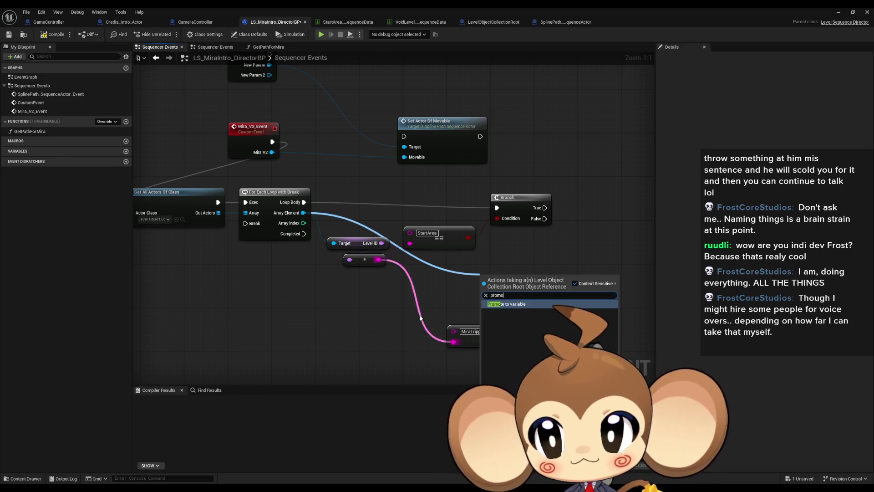
key(Escape)
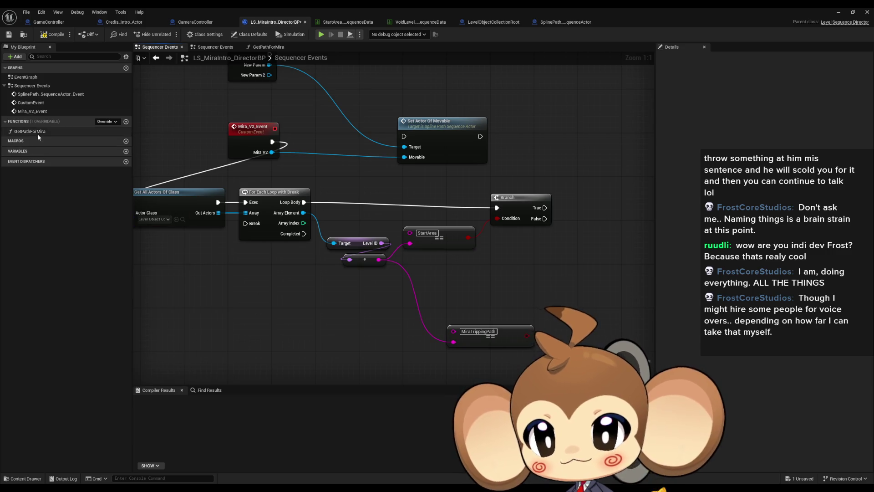
double_click(38, 134)
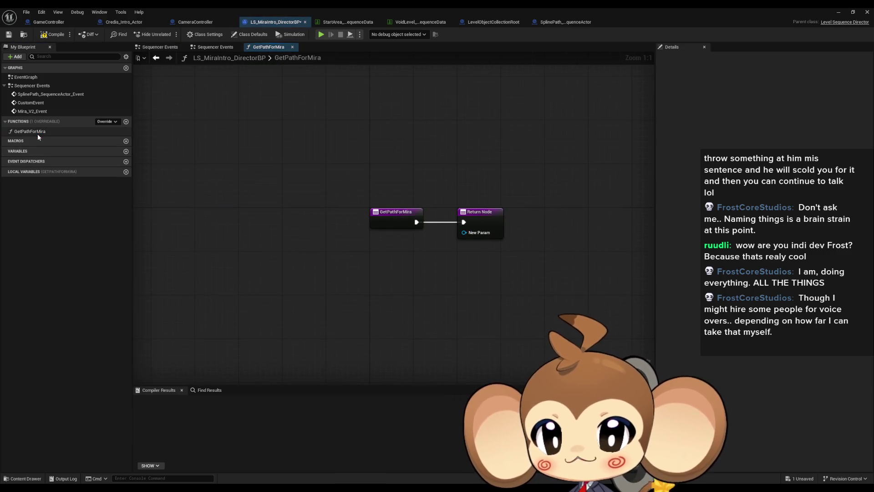
Copy the loop, Branch and comparison nodes from Sequencer Events and paste them into GetPathForMira
click(156, 59)
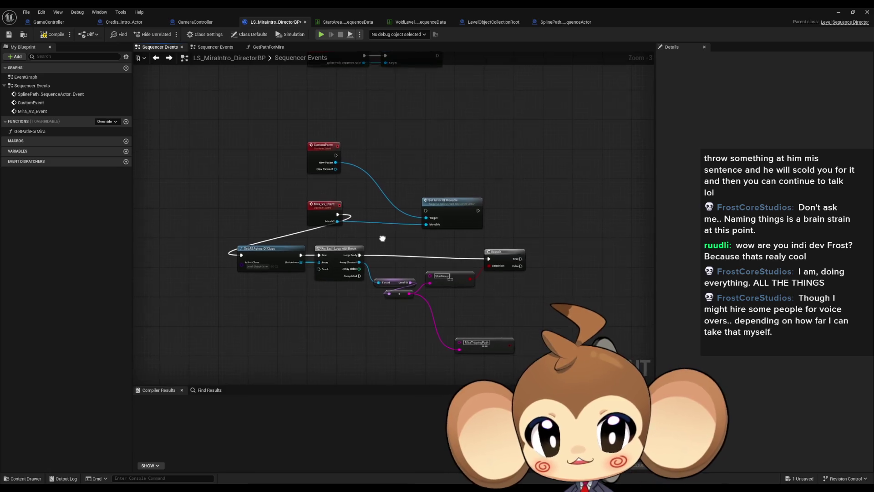
scroll(382, 238, up, 3)
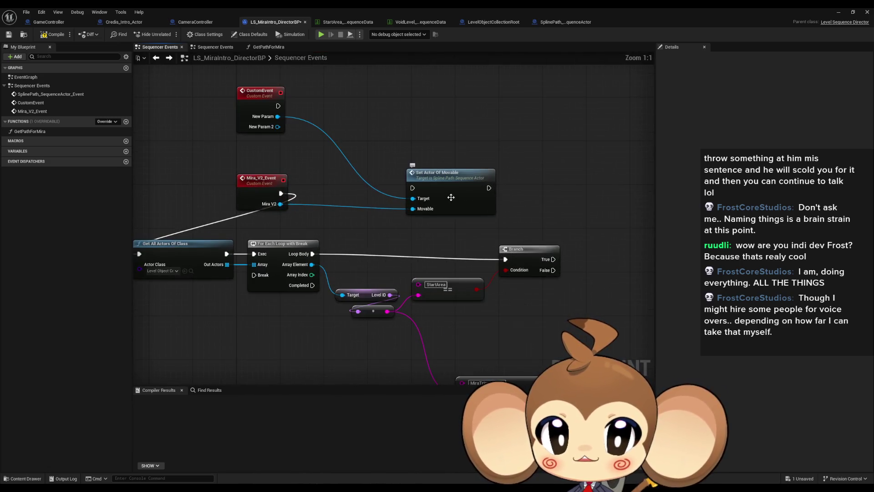
click(451, 197)
scroll(448, 205, down, 2)
mouse_move(198, 208)
mouse_down()
mouse_move(468, 313)
mouse_move(550, 321)
mouse_up()
key(ctrl+c)
double_click(39, 133)
key(ctrl+v)
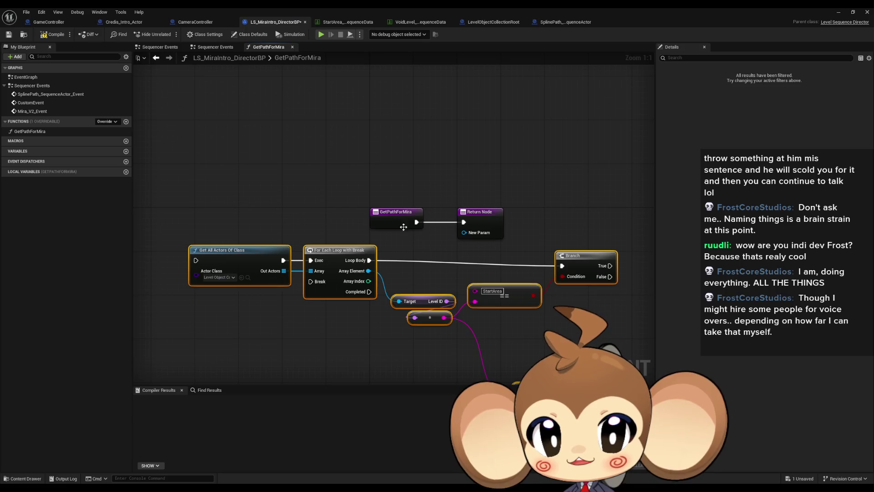
Promote the loop's Array Element to a local variable named Local_LevelRoot
drag(366, 253, 556, 291)
text(level)
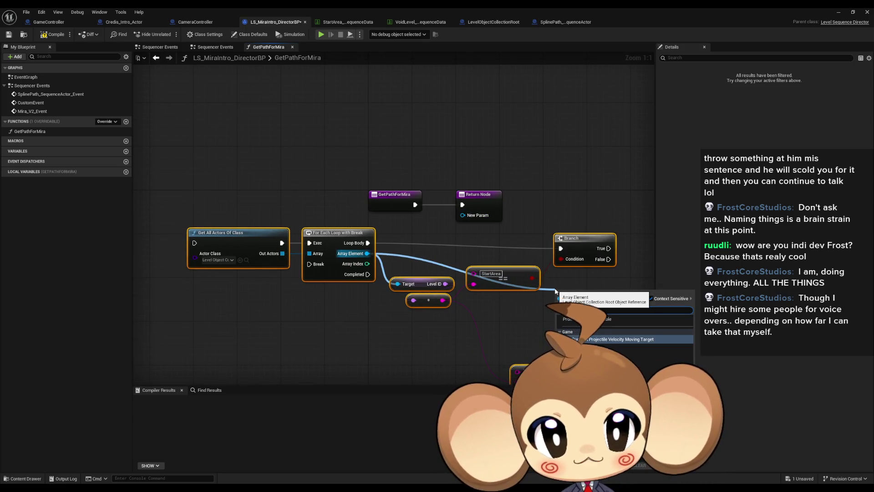
click(572, 318)
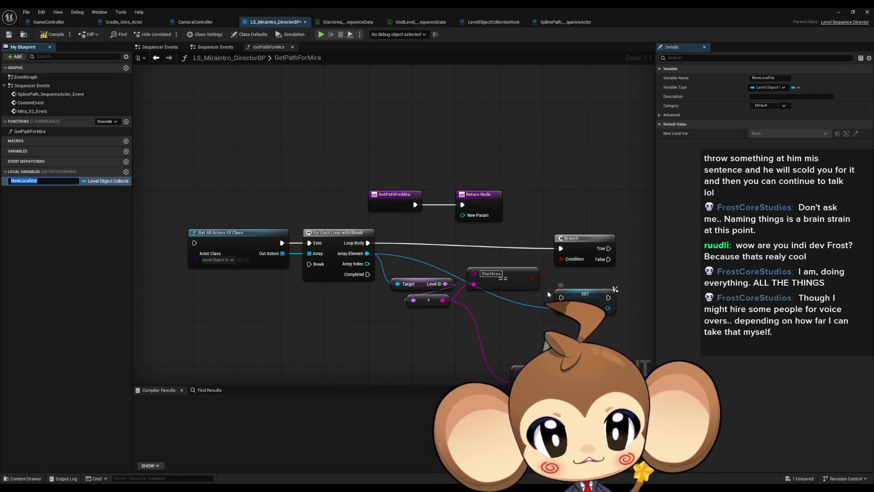
click(29, 181)
text(Local_Level)
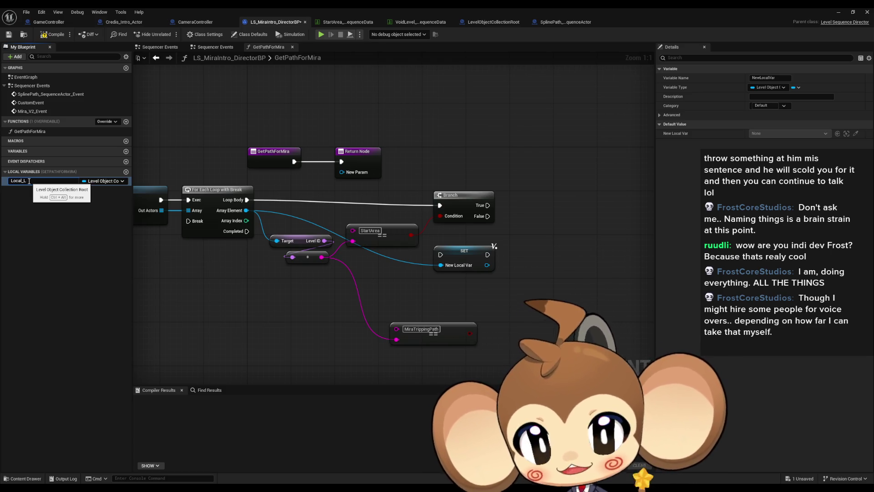
text(Root)
key(Return)
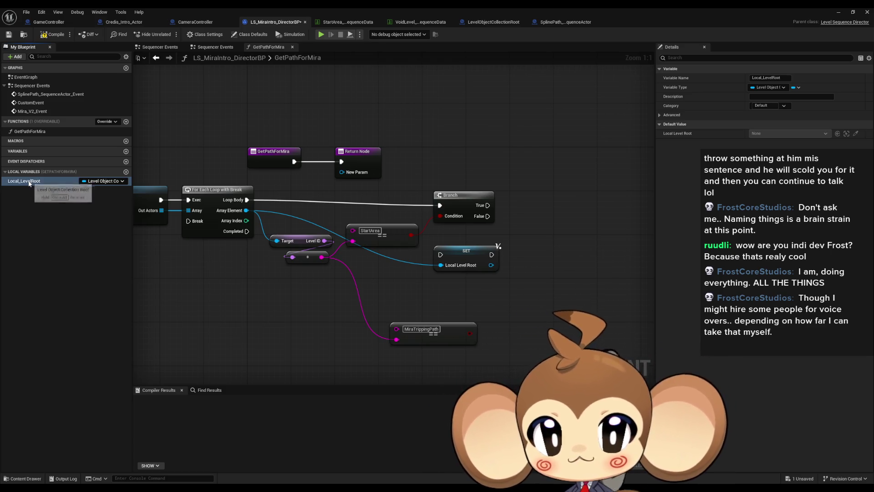
Run SET Local_LevelRoot then Break on Branch True; on False, Print String "Error: could not find root in sequence"
mouse_move(441, 255)
mouse_down()
mouse_move(488, 215)
mouse_move(533, 206)
mouse_move(189, 223)
mouse_up()
drag(502, 196, 527, 218)
text(print)
click(541, 246)
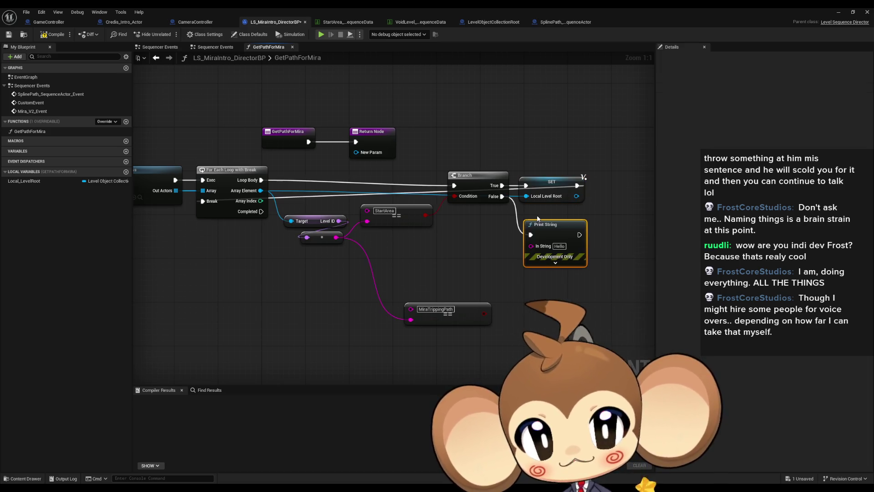
text(Err)
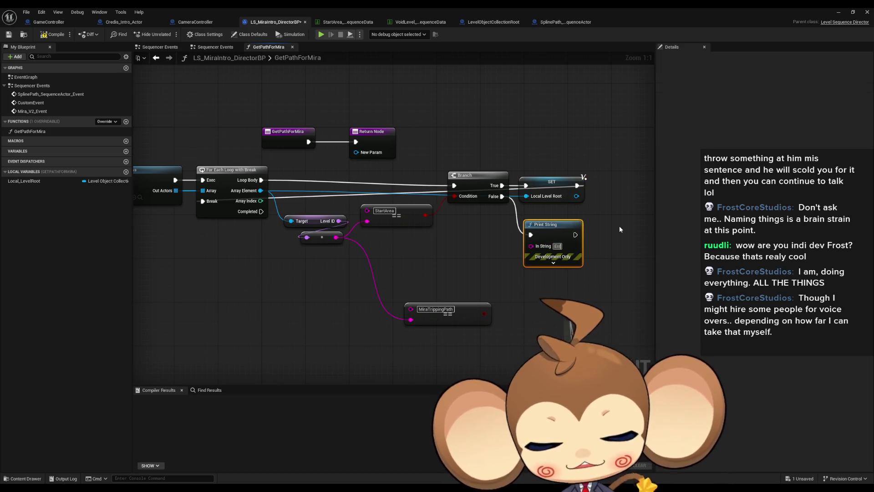
text(or: could no)
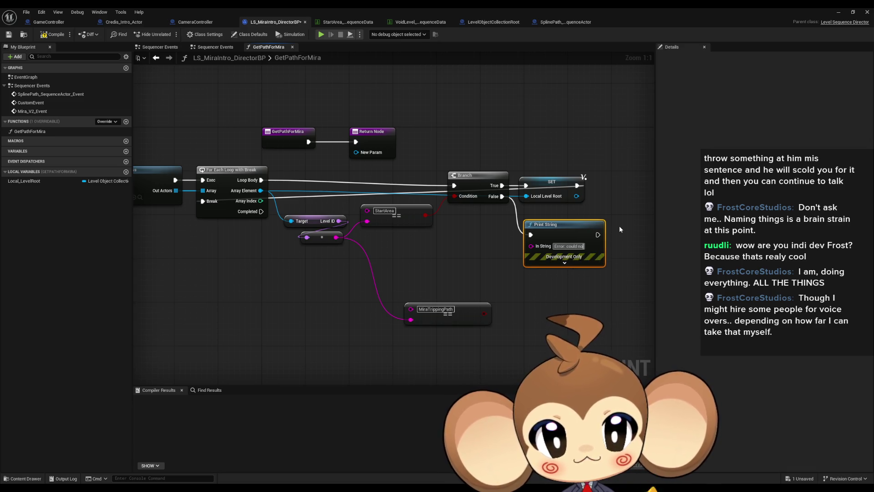
text(t find root in)
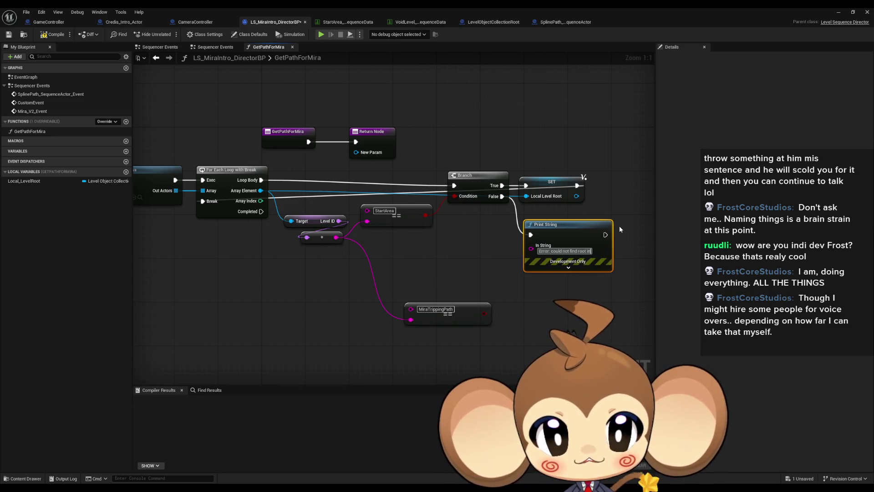
text( sequence)
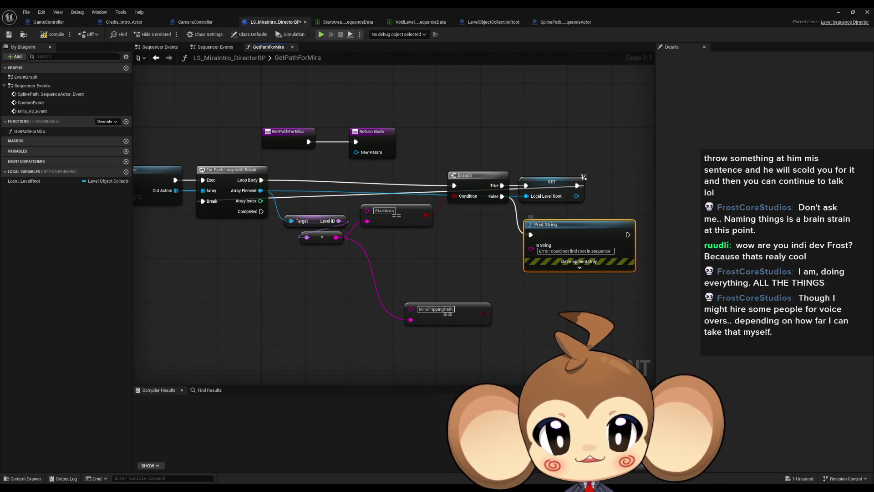
click(492, 322)
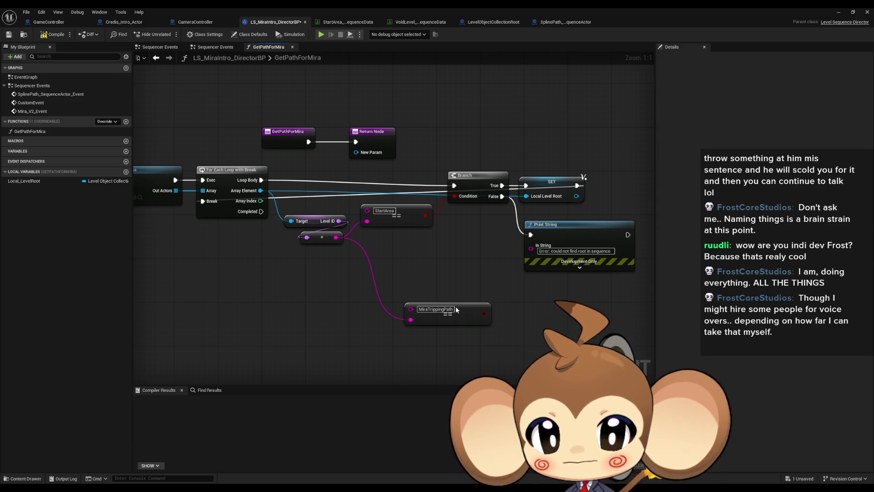
mouse_move(457, 310)
mouse_down()
mouse_move(446, 348)
mouse_move(459, 304)
mouse_up()
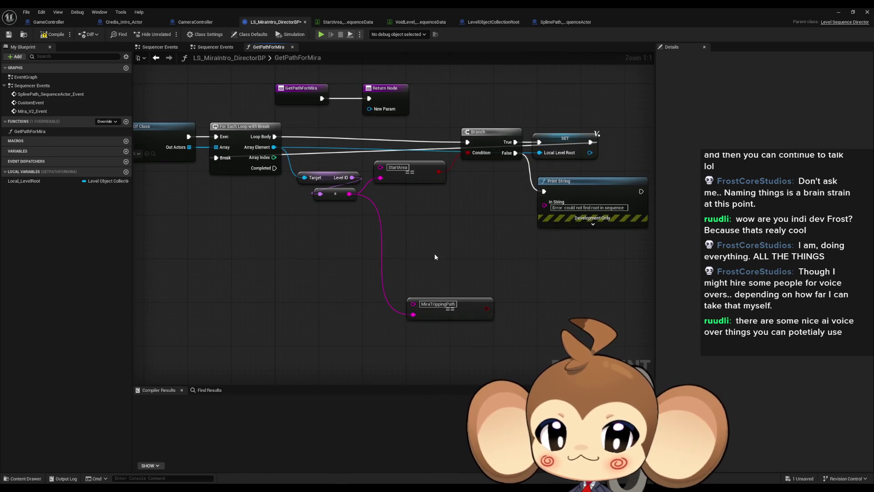
drag(290, 190, 336, 243)
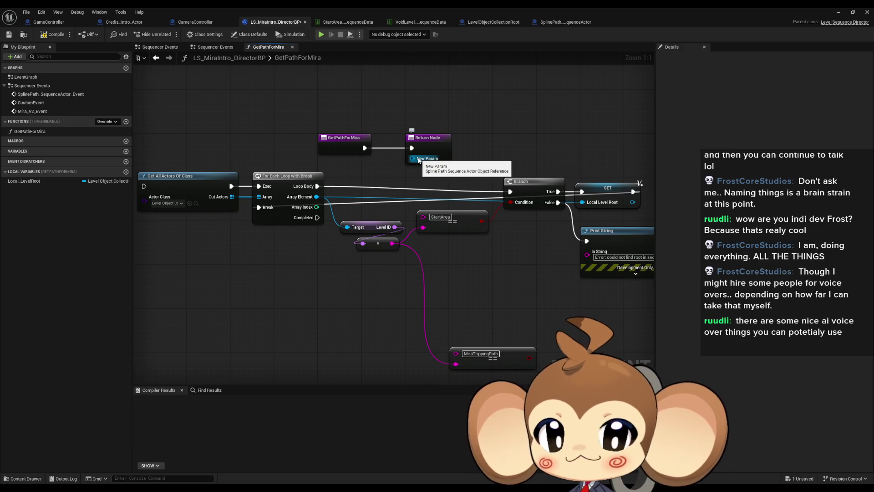
Chain a Local_LevelRoot getter into Get Spline Paths and a Find keyed on MiraTrippingPath
drag(504, 249, 461, 224)
mouse_move(23, 180)
mouse_down()
mouse_move(234, 274)
mouse_move(309, 279)
mouse_up()
click(250, 285)
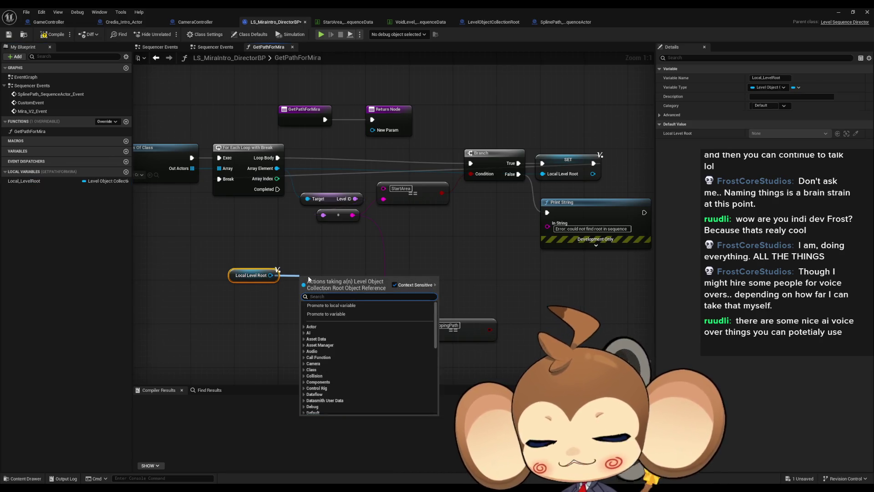
text(path)
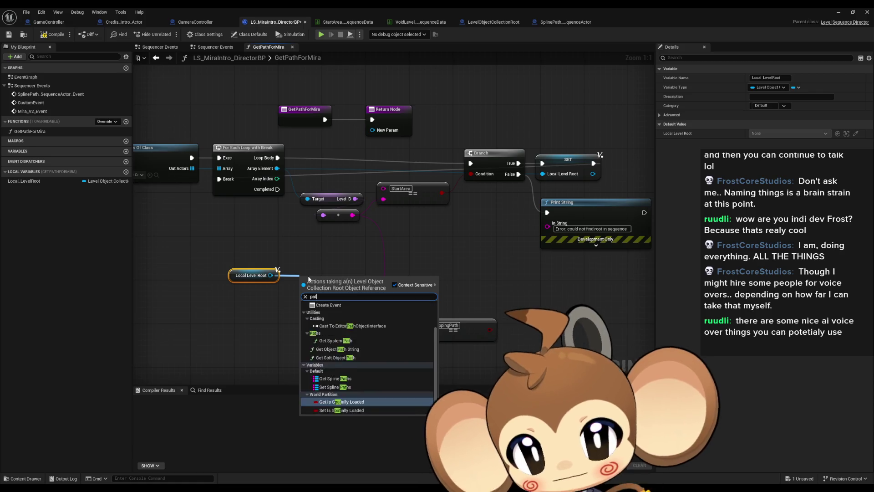
click(334, 399)
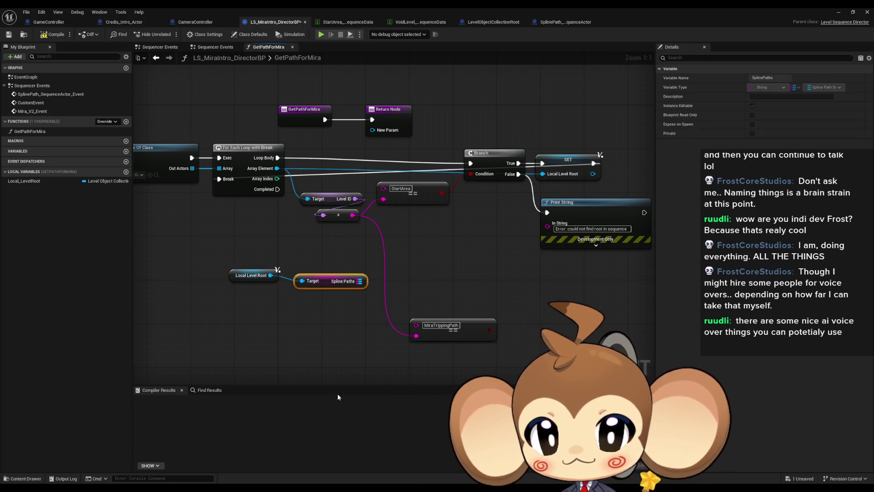
drag(360, 281, 394, 279)
text(fi)
click(417, 326)
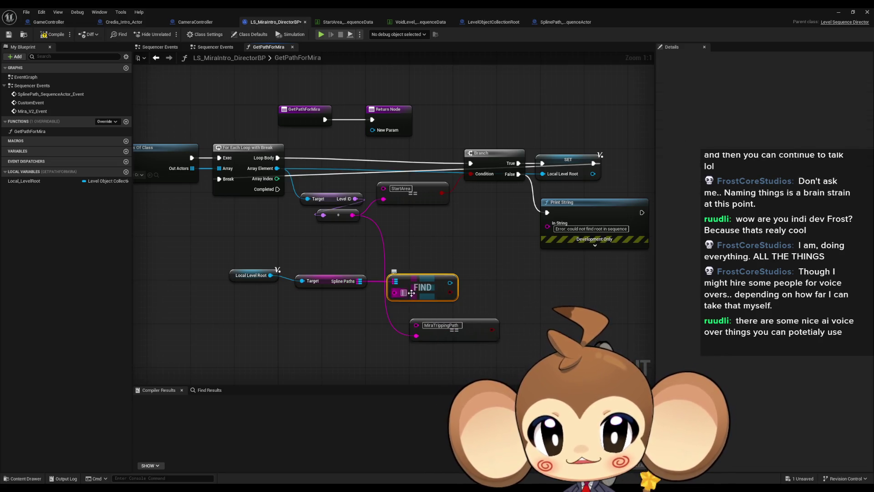
key(ctrl+v)
click(480, 271)
Wire the Find result to the Return Node as output Path, returning when the loop completes
drag(484, 283, 373, 130)
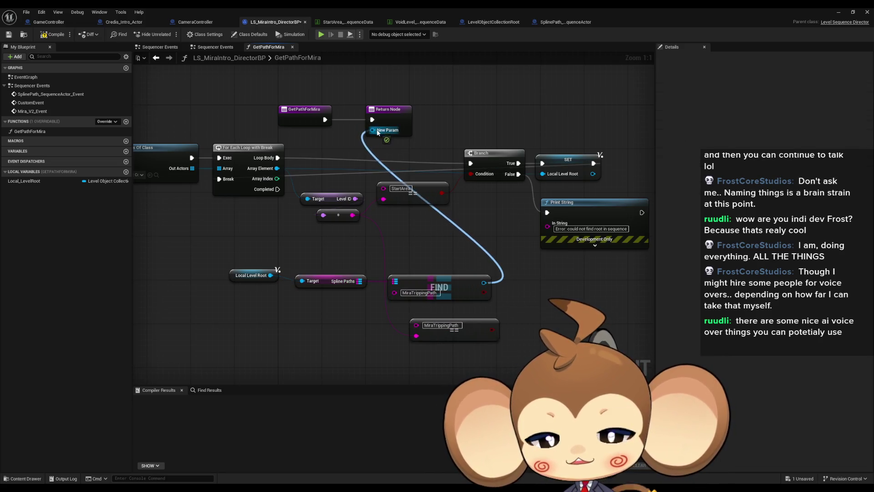
click(389, 121)
click(715, 180)
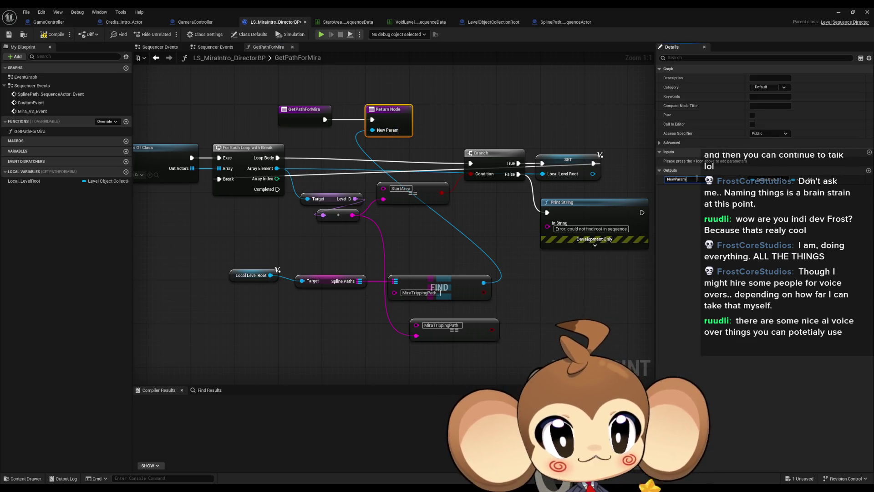
text(Path)
key(Return)
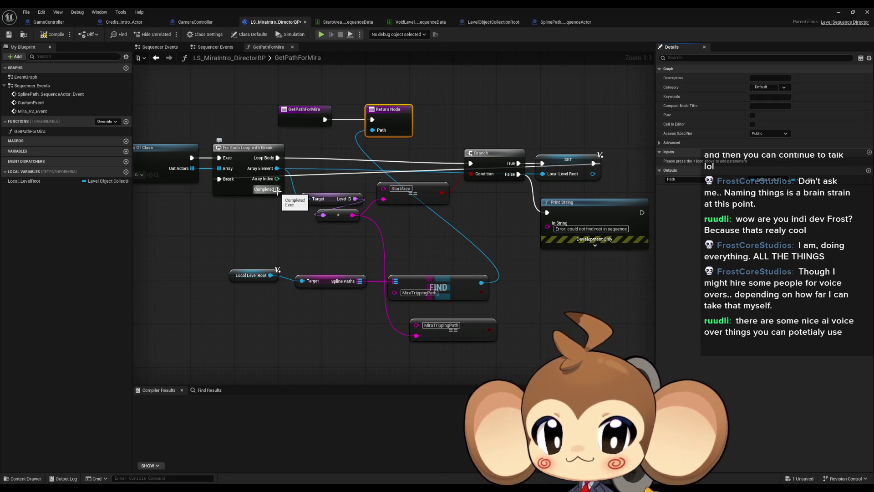
mouse_move(278, 189)
mouse_down()
mouse_move(371, 119)
mouse_move(205, 158)
mouse_up()
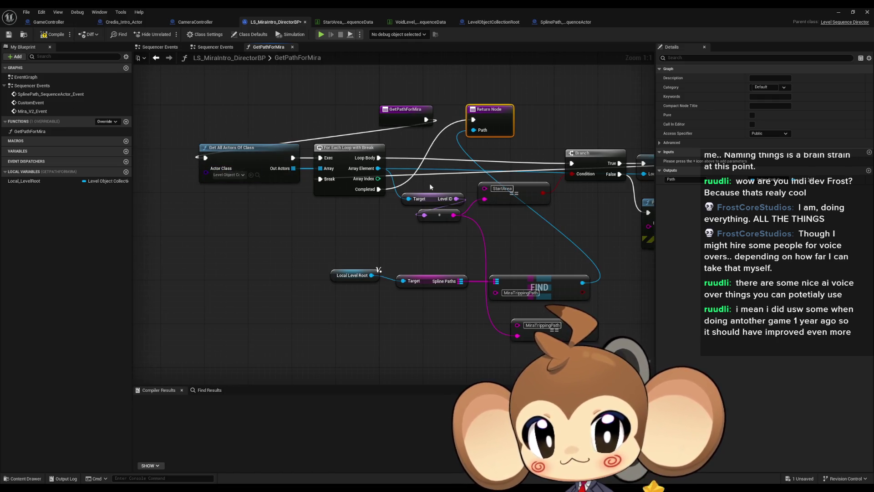
click(502, 94)
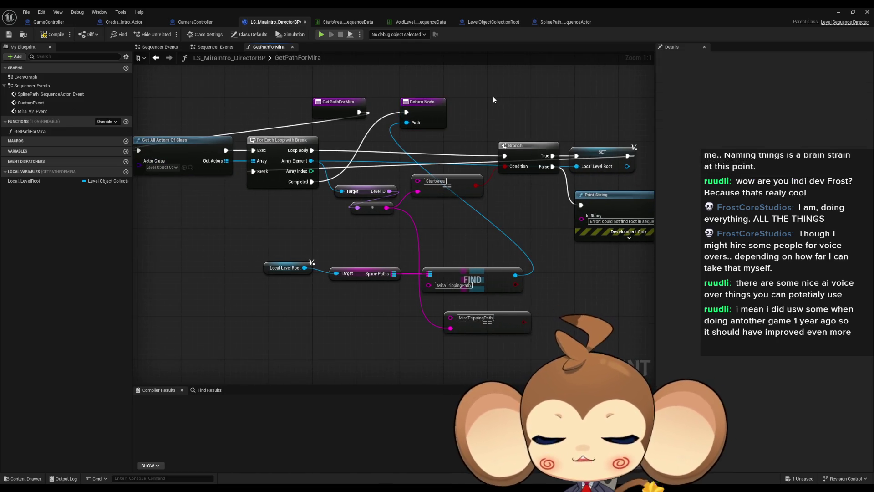
drag(490, 105, 476, 143)
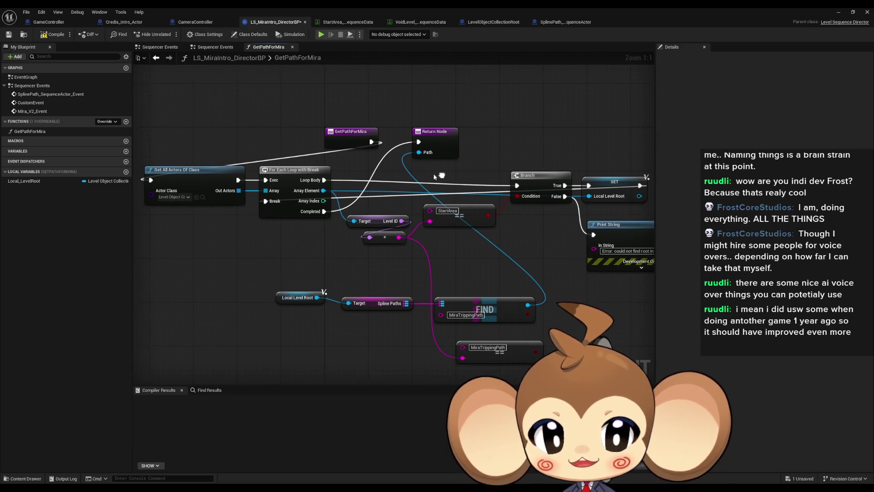
Have Mira_V2_Event call Get Path For Mira, feeding Set Actor Of Movable, then compile the director blueprint
double_click(32, 85)
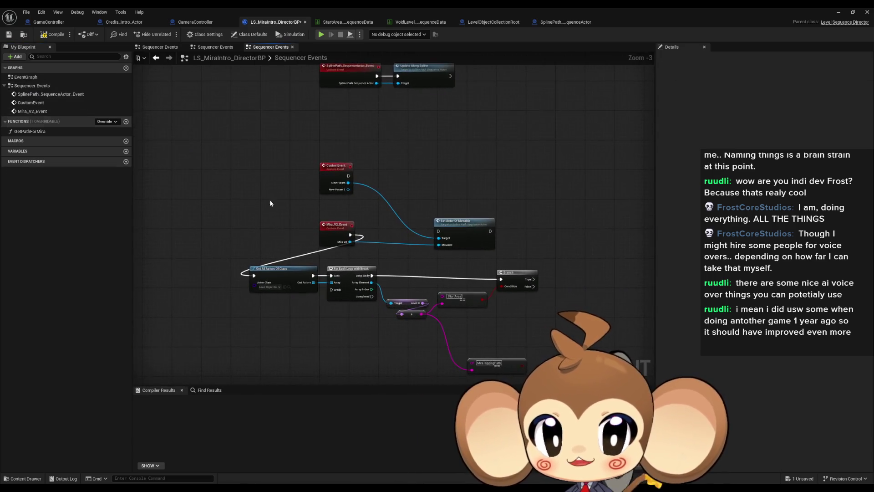
scroll(401, 305, up, 3)
drag(319, 206, 452, 200)
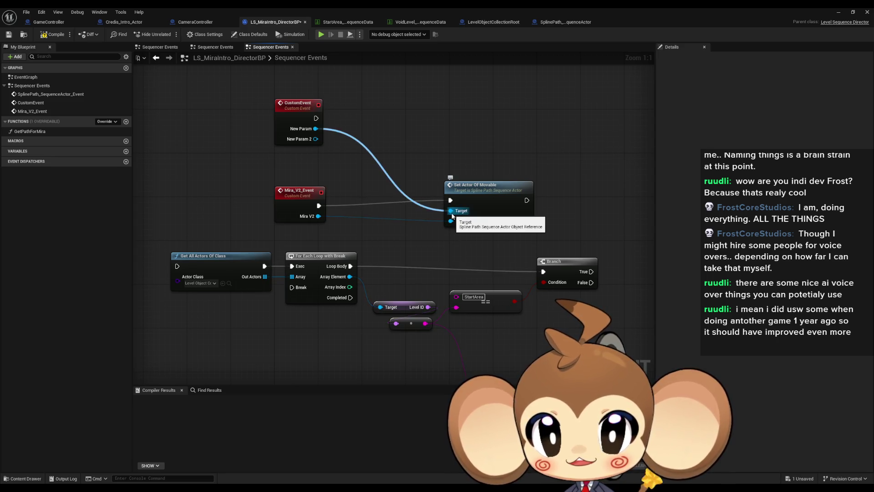
drag(30, 131, 401, 175)
drag(440, 207, 464, 223)
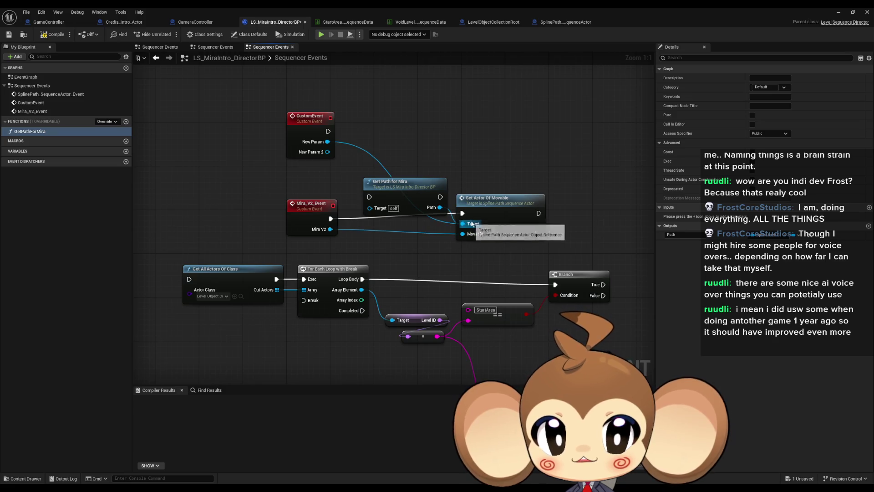
drag(373, 197, 331, 219)
mouse_move(405, 182)
mouse_down()
mouse_move(405, 203)
mouse_move(394, 204)
mouse_up()
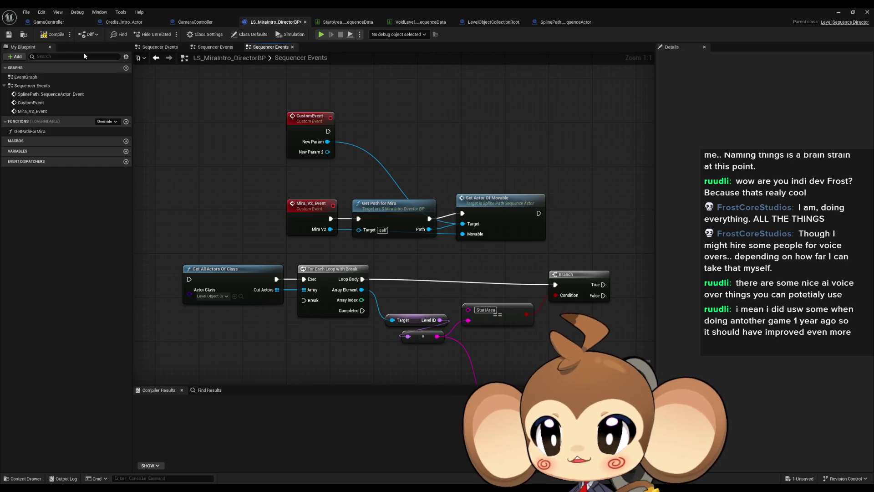
click(58, 39)
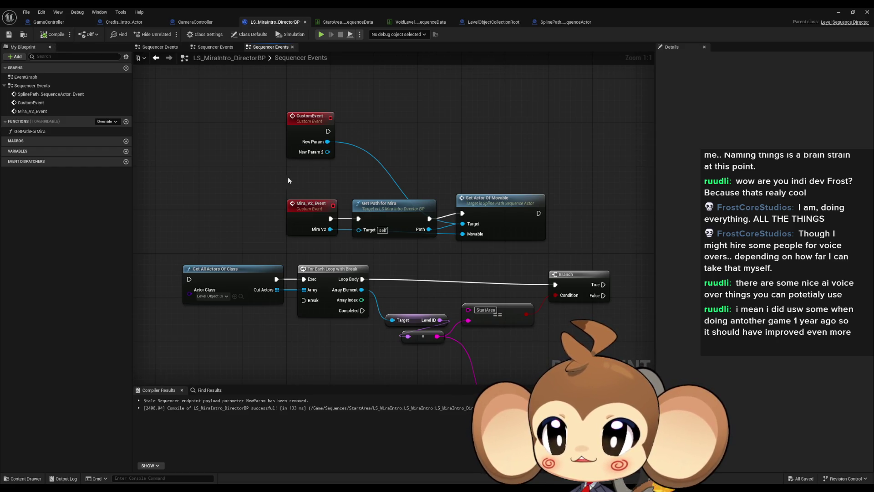
click(838, 14)
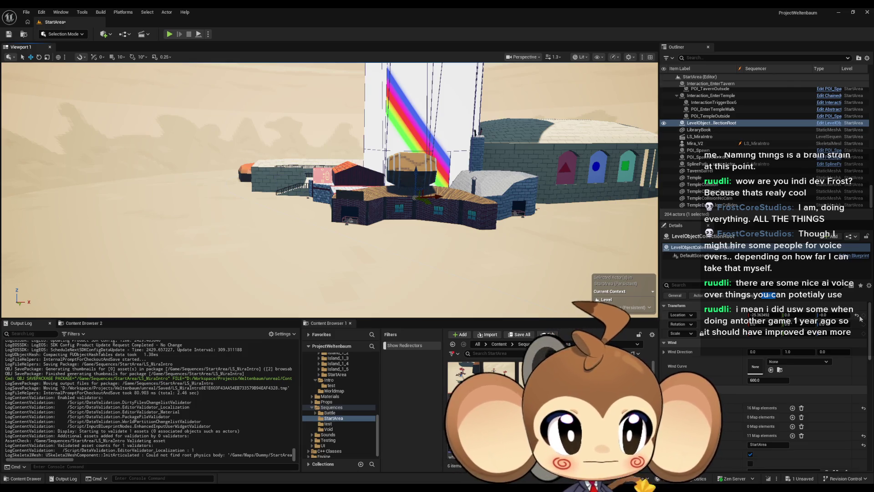
Save the StartArea level, go to the Content folder, and play-test the Main map in the editor
click(11, 36)
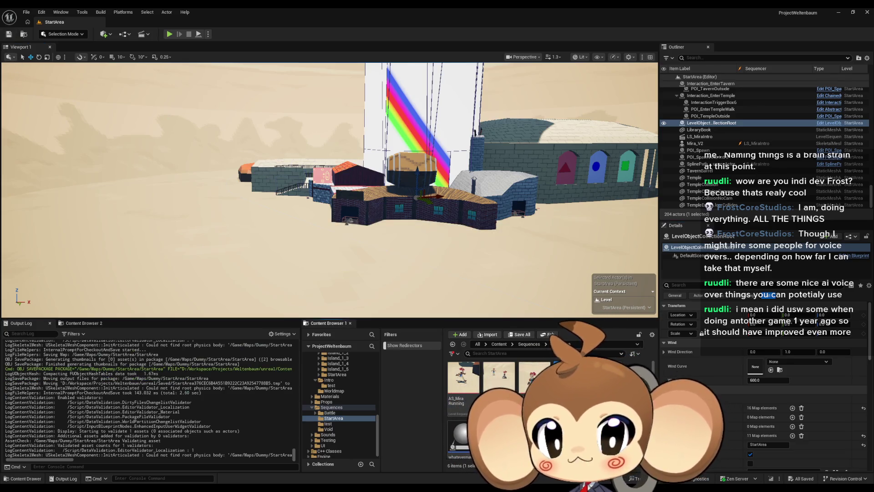
click(498, 345)
key(alt+p)
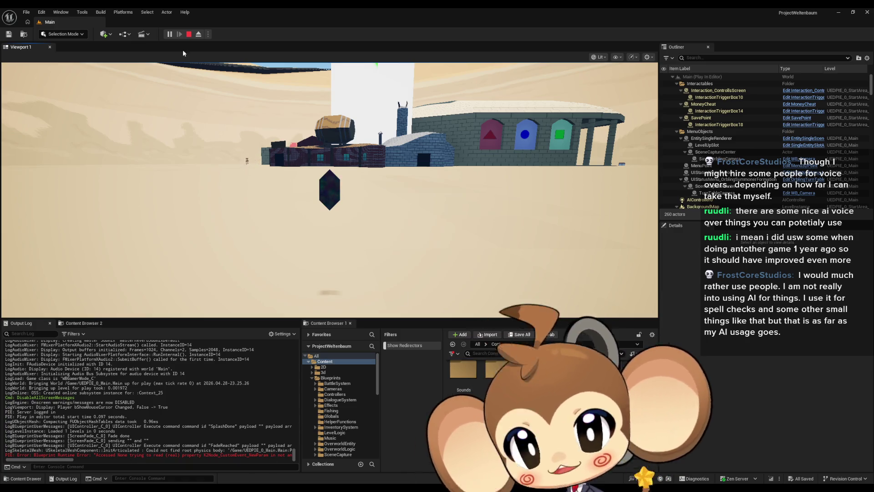
Stop the play session once Mira appears in the desert and return to the director blueprint
scroll(831, 186, down, 5)
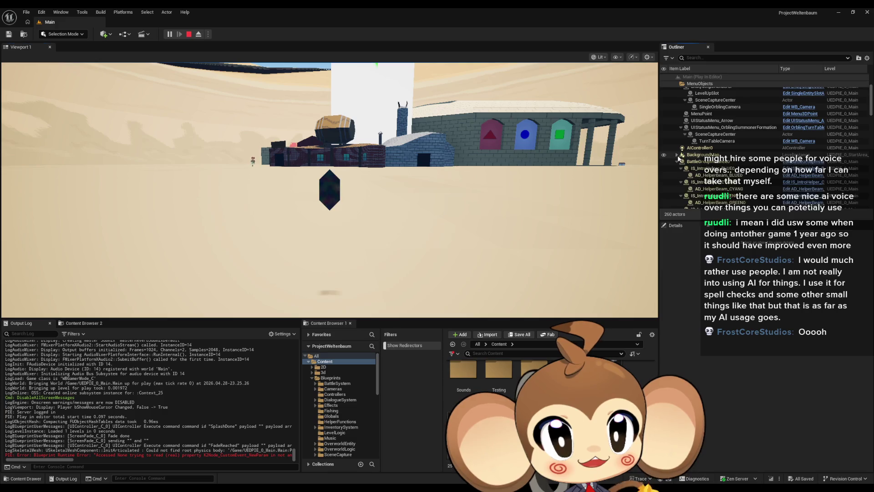
scroll(729, 153, down, 5)
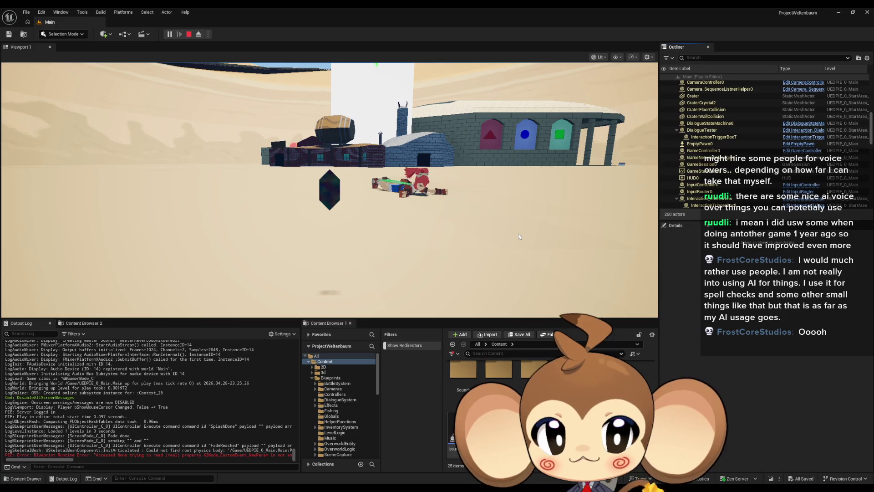
click(189, 34)
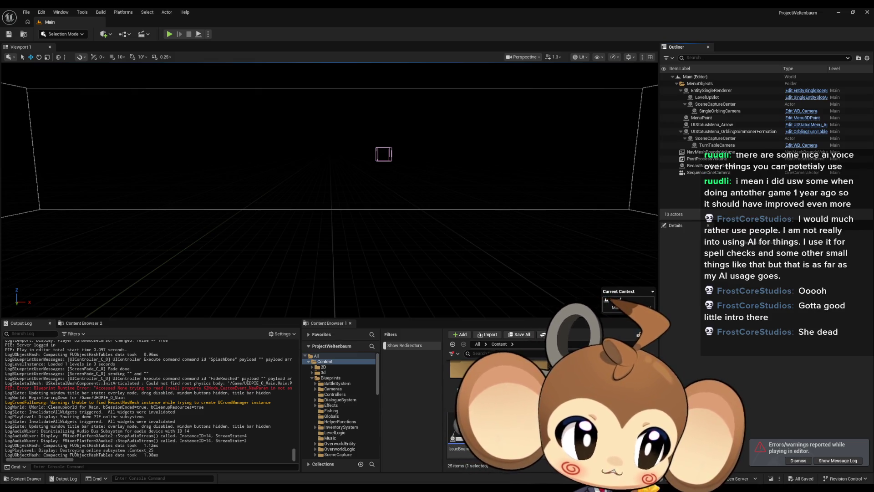
key(alt+Tab)
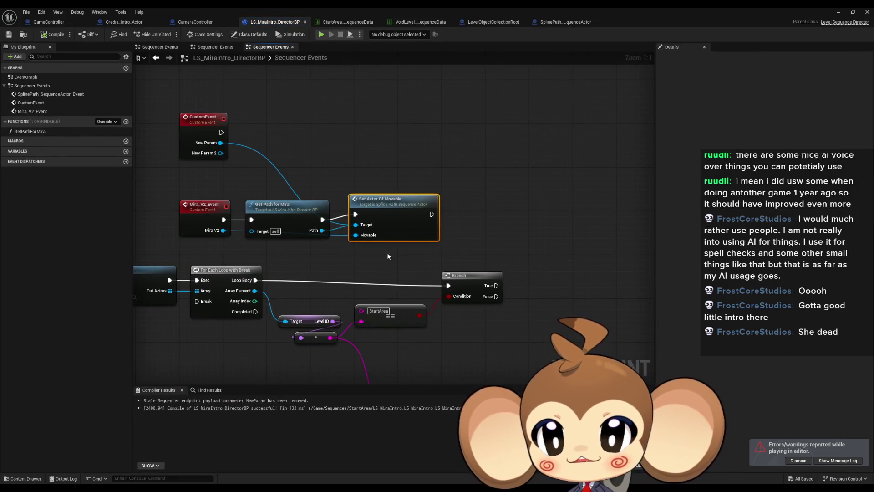
Disconnect the New Param wire from Set Actor Of Movable and delete the unused CustomEvent node
drag(504, 229, 619, 208)
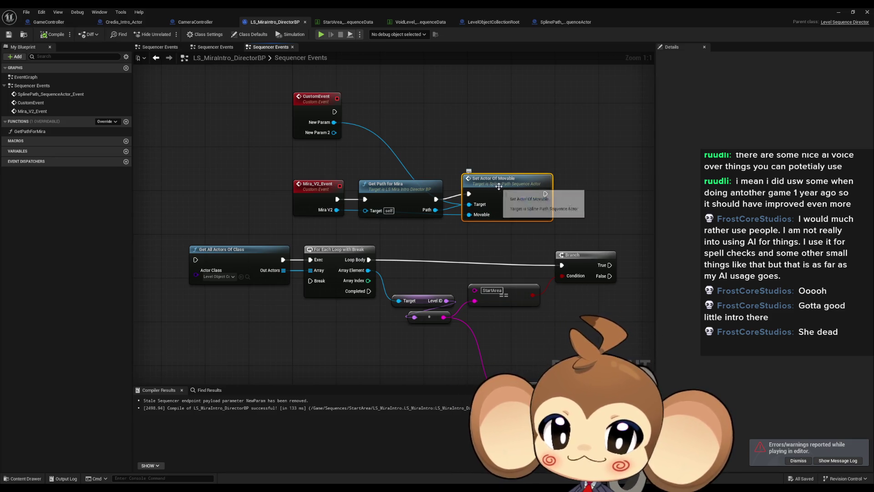
mouse_move(506, 189)
mouse_down()
mouse_move(426, 280)
mouse_move(495, 268)
mouse_move(447, 287)
mouse_move(492, 257)
mouse_move(488, 244)
mouse_move(477, 252)
mouse_move(528, 218)
mouse_move(525, 228)
mouse_move(534, 201)
mouse_move(525, 258)
mouse_move(535, 212)
mouse_move(525, 233)
mouse_move(487, 261)
mouse_up()
alt+click(311, 187)
click(293, 163)
key(Delete)
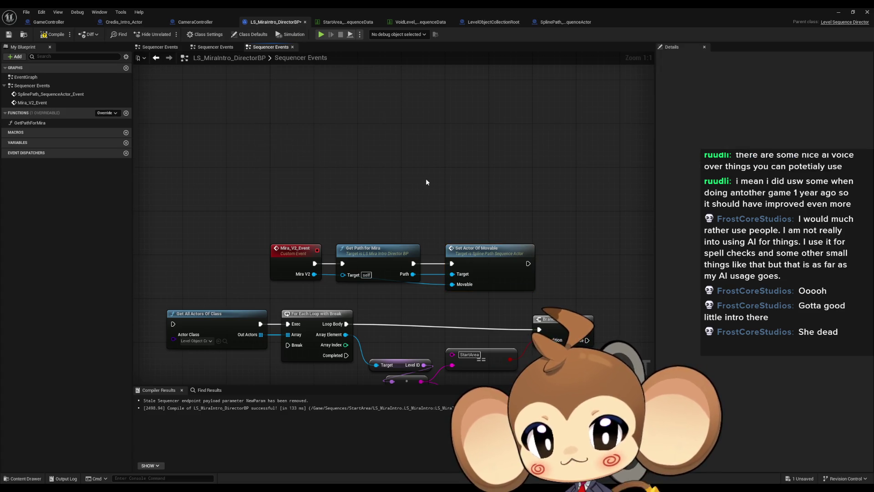
Compile and save the director blueprint, then start a new play-test
key(ctrl+s)
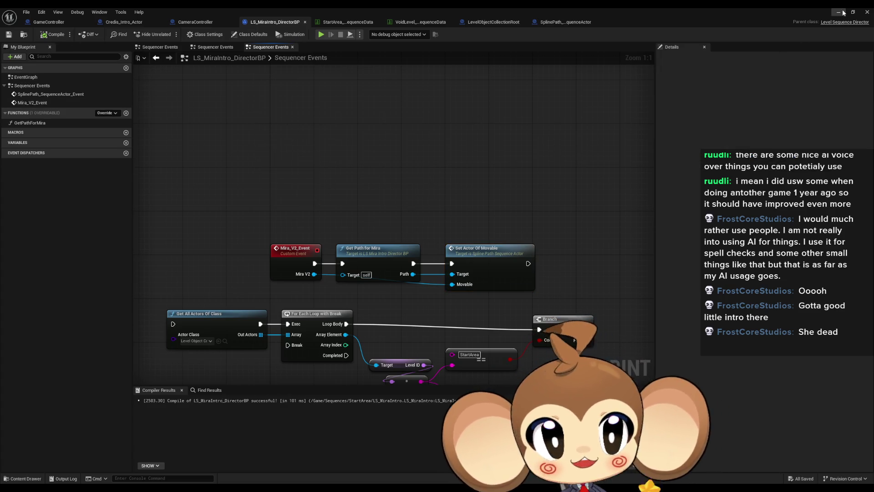
click(838, 12)
click(169, 34)
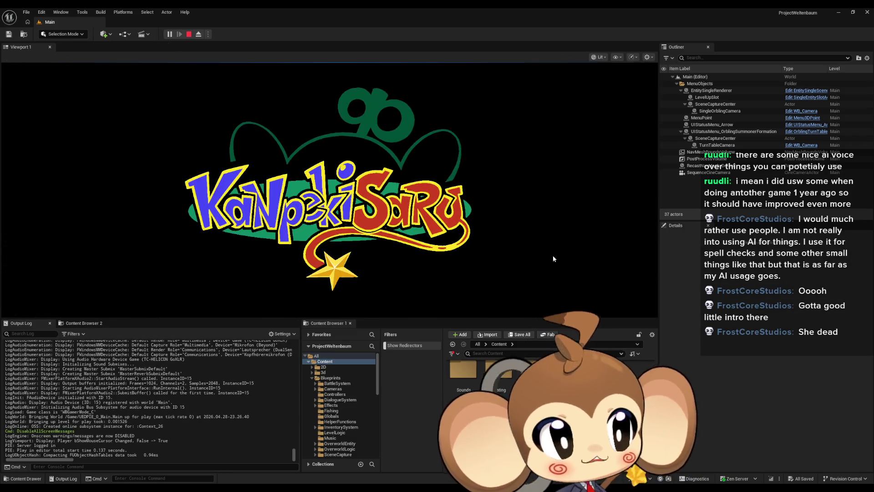
Play the game in full screen, then bring up the browser showing Wikipedia's Anthropic article
key(F11)
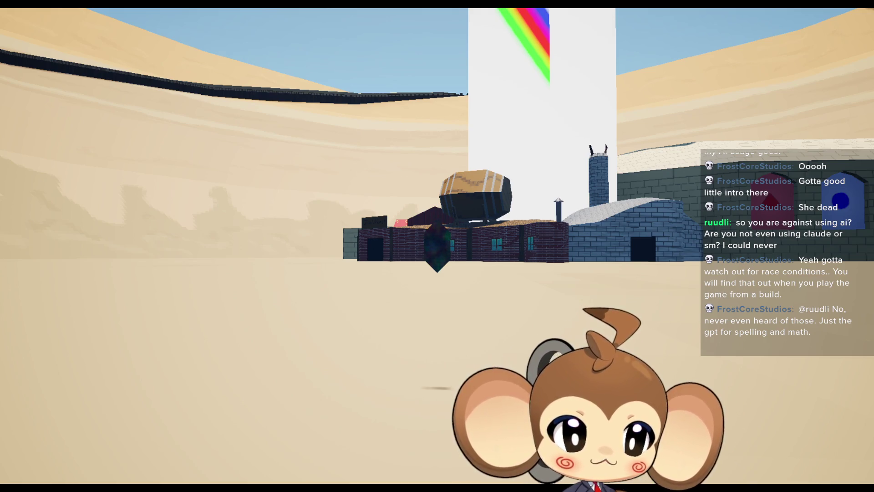
key(alt+Tab)
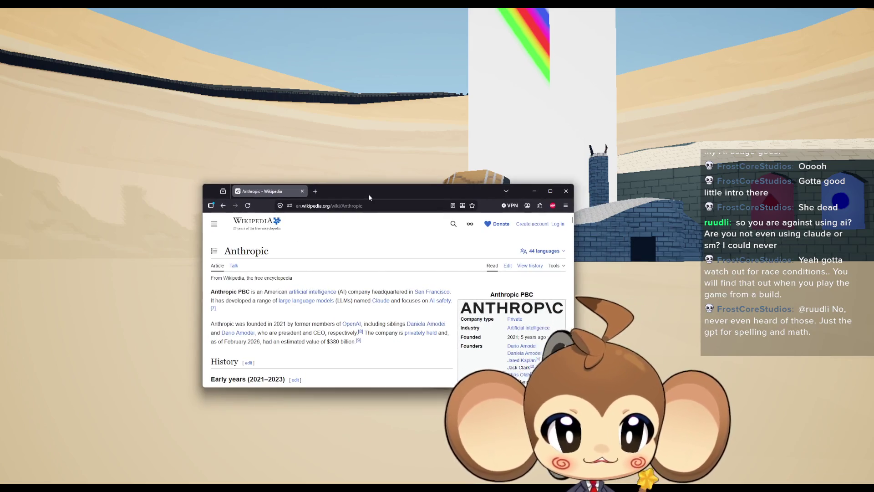
Maximize the browser and highlight the OpenAI mention and a 2024 passage in the Anthropic article
double_click(390, 194)
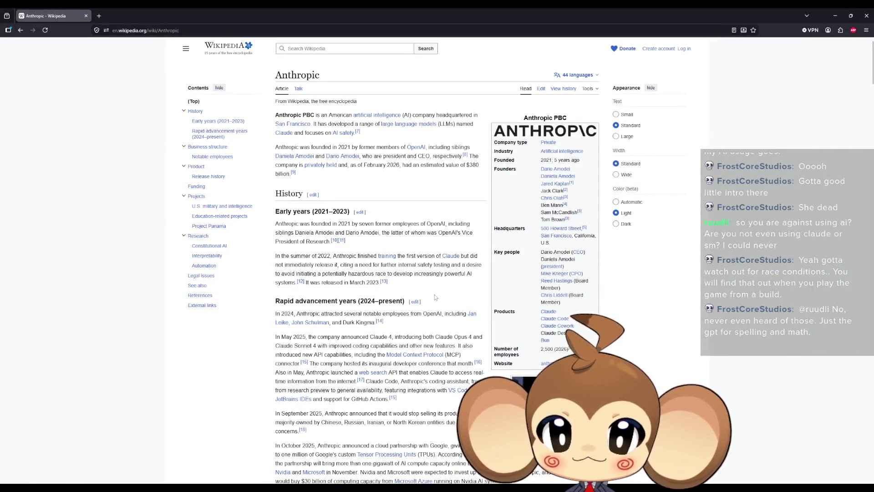
drag(439, 224, 424, 224)
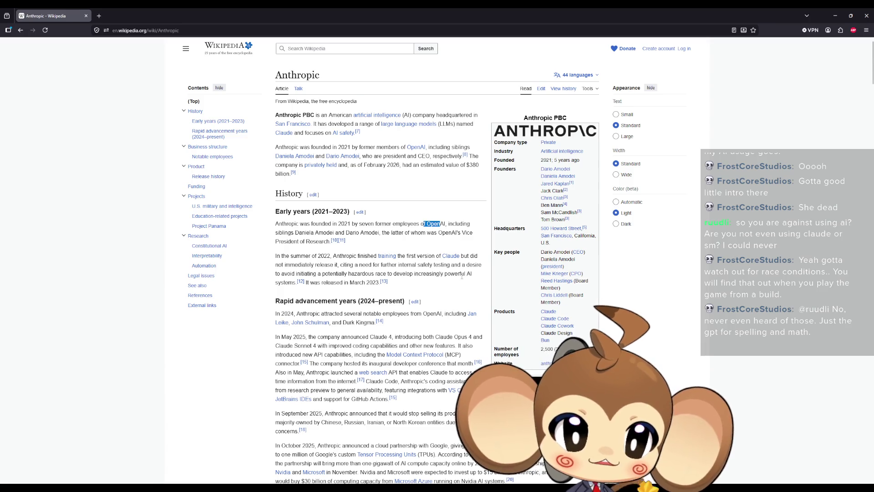
scroll(474, 273, down, 3)
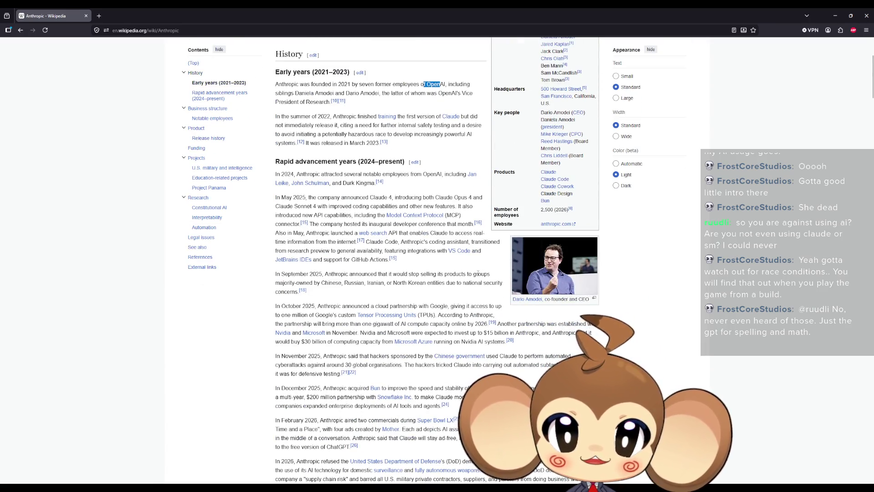
drag(328, 174, 465, 174)
click(325, 194)
scroll(360, 182, up, 3)
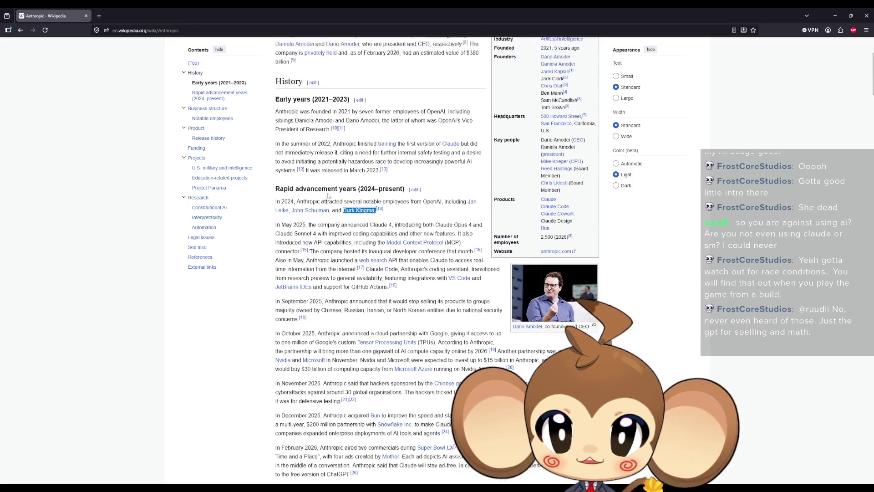
Highlight text in the Early years and summer 2022 paragraphs, then show the [15] reference preview
mouse_move(282, 154)
mouse_down()
mouse_move(466, 155)
mouse_move(351, 163)
mouse_move(472, 163)
mouse_up()
click(309, 163)
mouse_move(287, 172)
mouse_down()
mouse_move(322, 173)
mouse_move(318, 187)
mouse_move(474, 186)
mouse_up()
drag(342, 195, 378, 195)
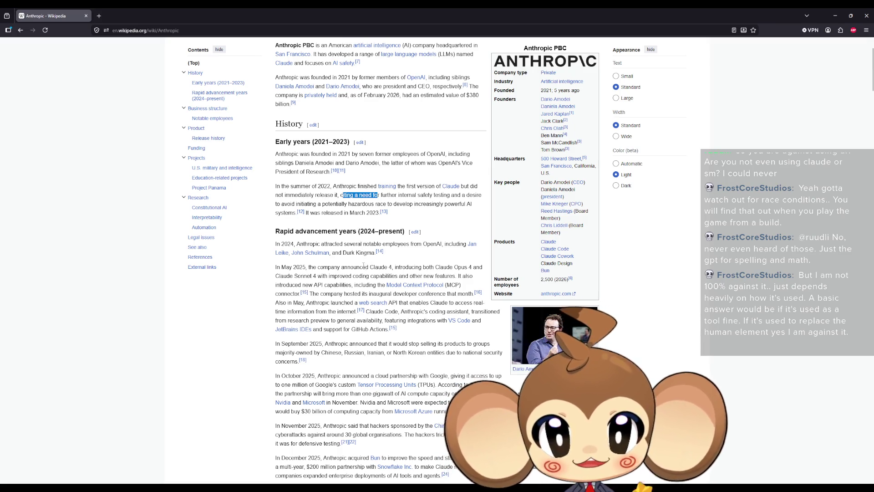
scroll(364, 264, down, 3)
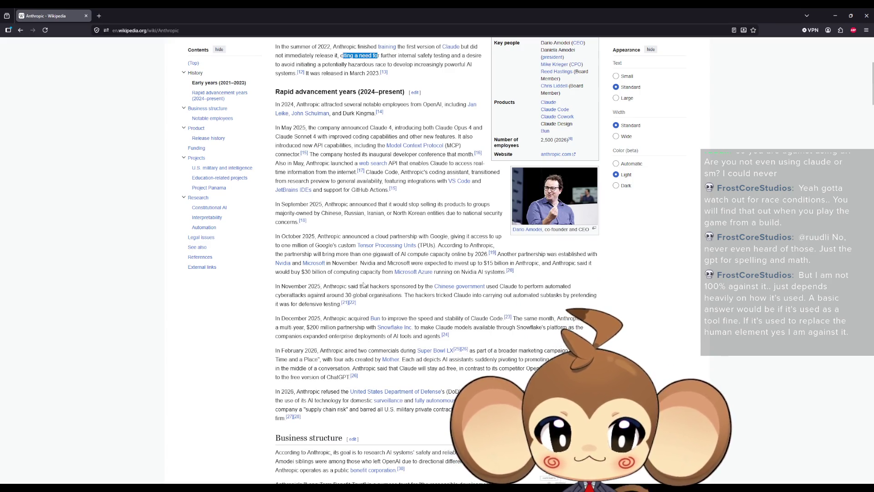
scroll(364, 286, up, 4)
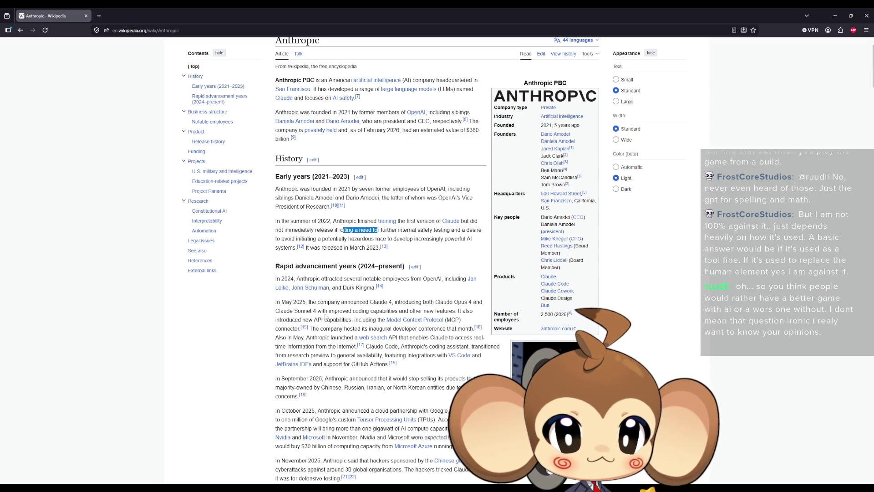
mouse_move(306, 331)
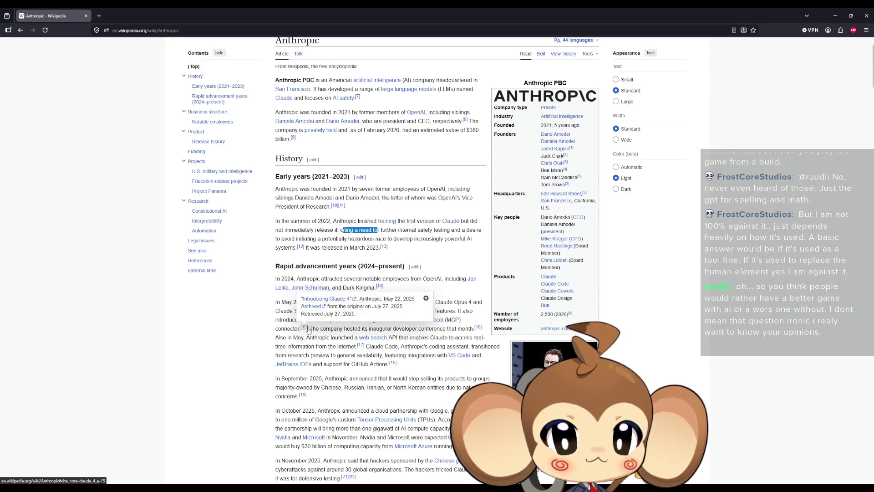